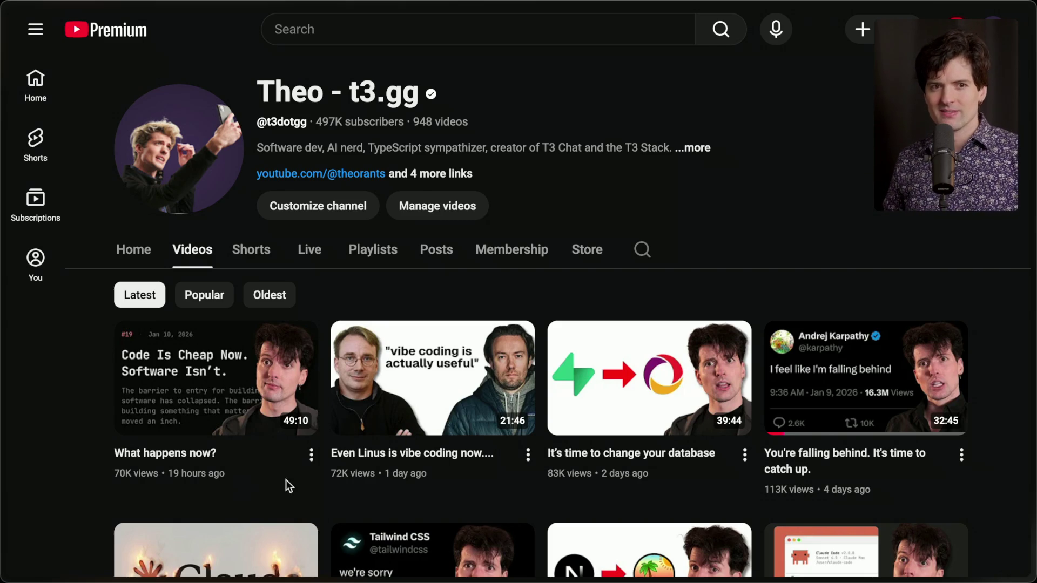
Switch from the YouTube channel's Videos page to the Twitch Stream Manager dashboard
mouse_move(1032, 270)
left_click(869, 127)
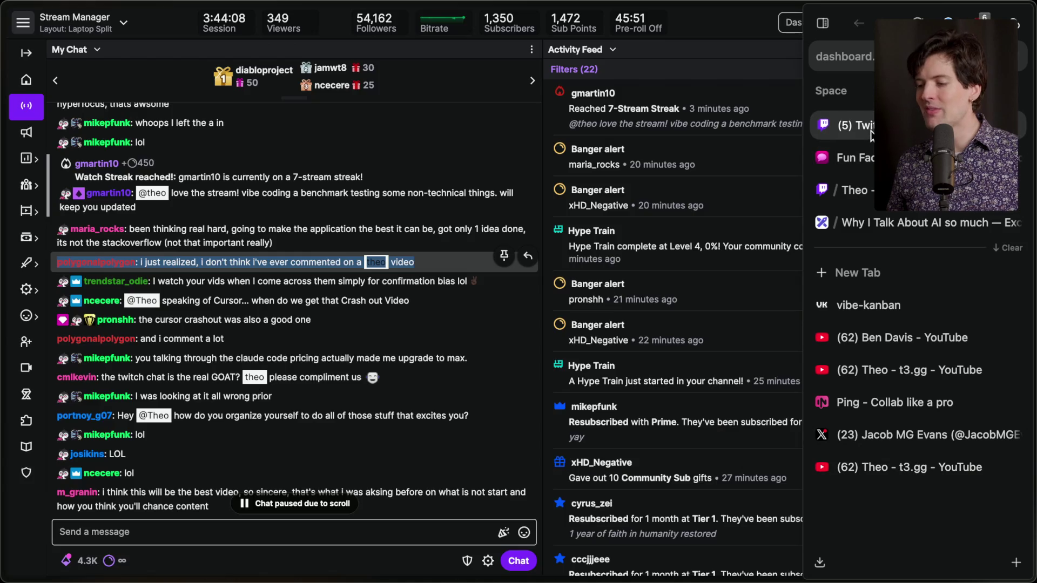
Read through chat and highlight the viewer message about NVIDIA and Google
scroll(213, 426, "down", 10)
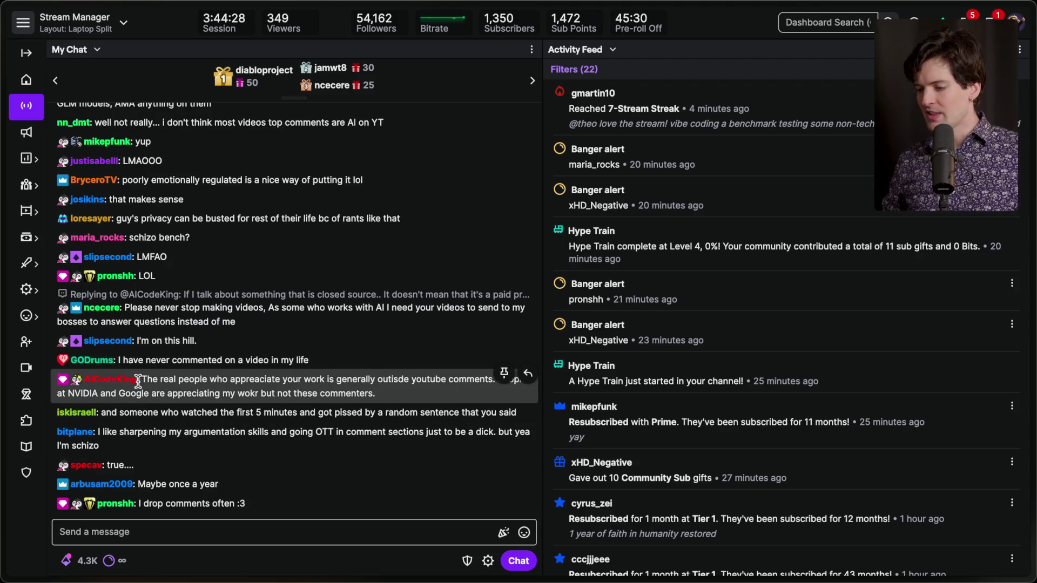
scroll(311, 369, "up", 2)
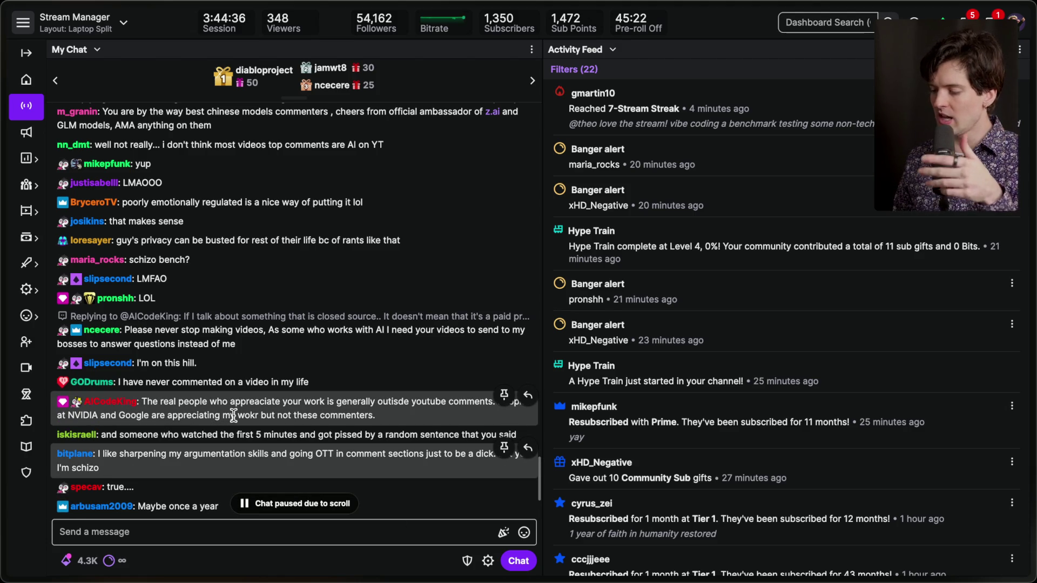
triple_click(315, 401)
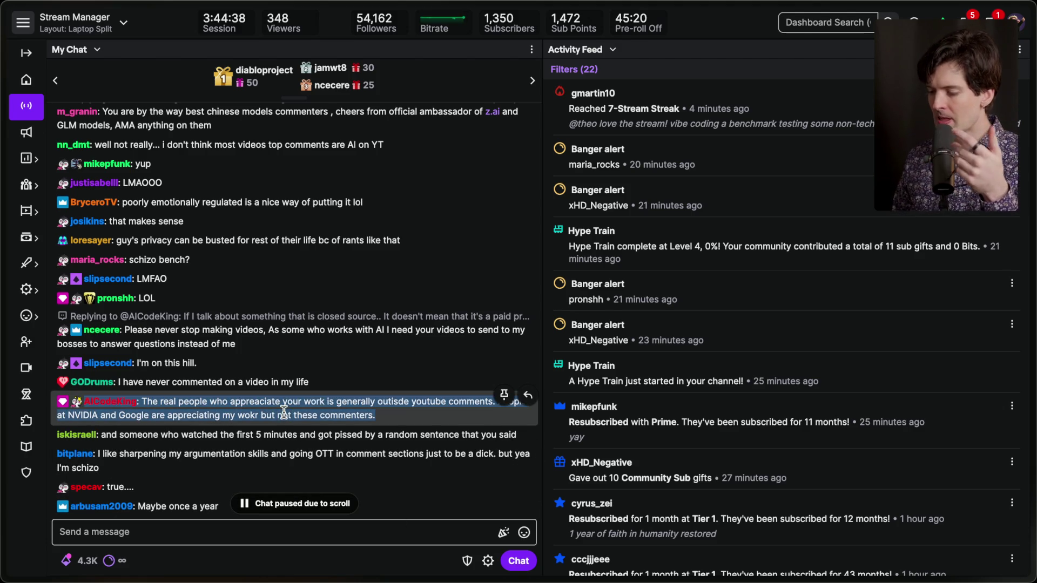
Clear that highlight, keep reading chat, then move to the side-by-side Twitch and YouTube chats
scroll(329, 389, "down", 5)
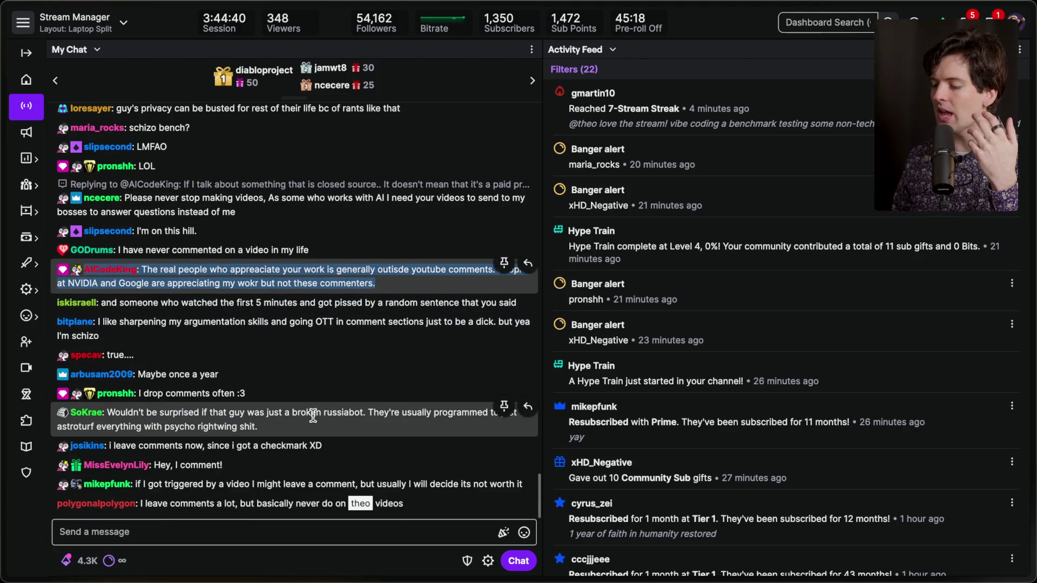
left_click(402, 281)
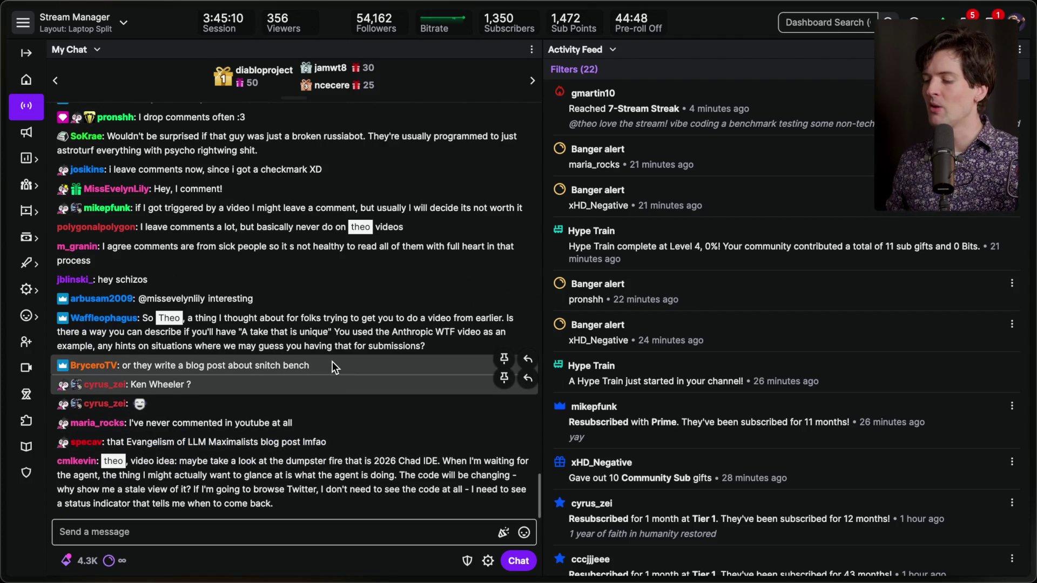
scroll(332, 342, "up", 1)
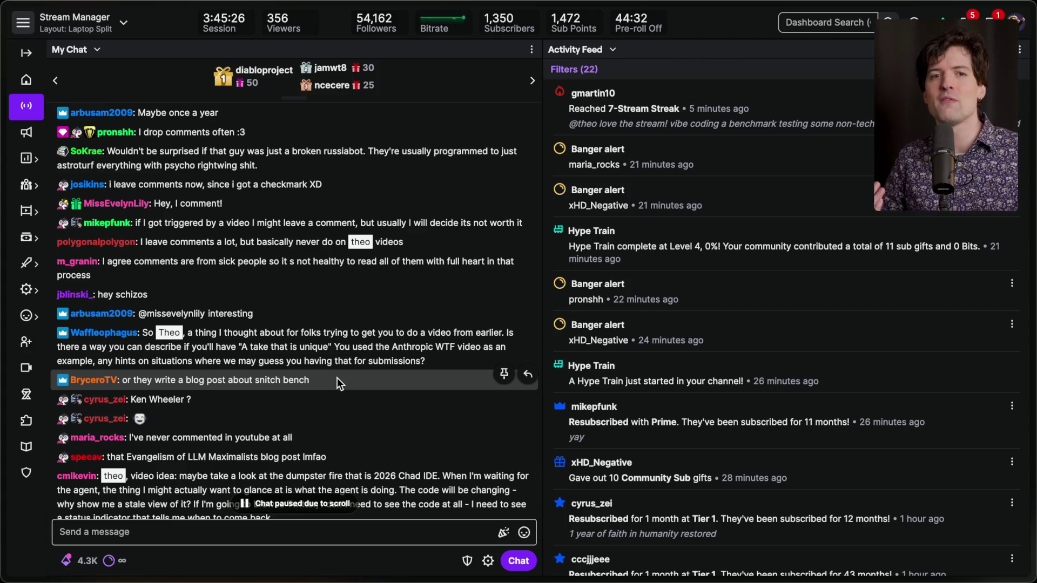
scroll(337, 378, "down", 3)
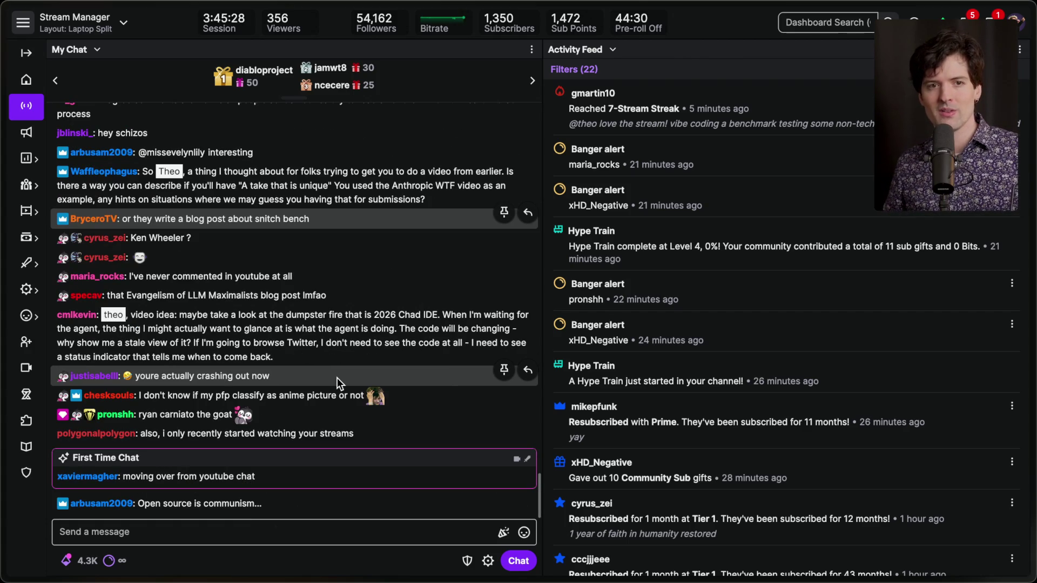
key("ctrl+Right")
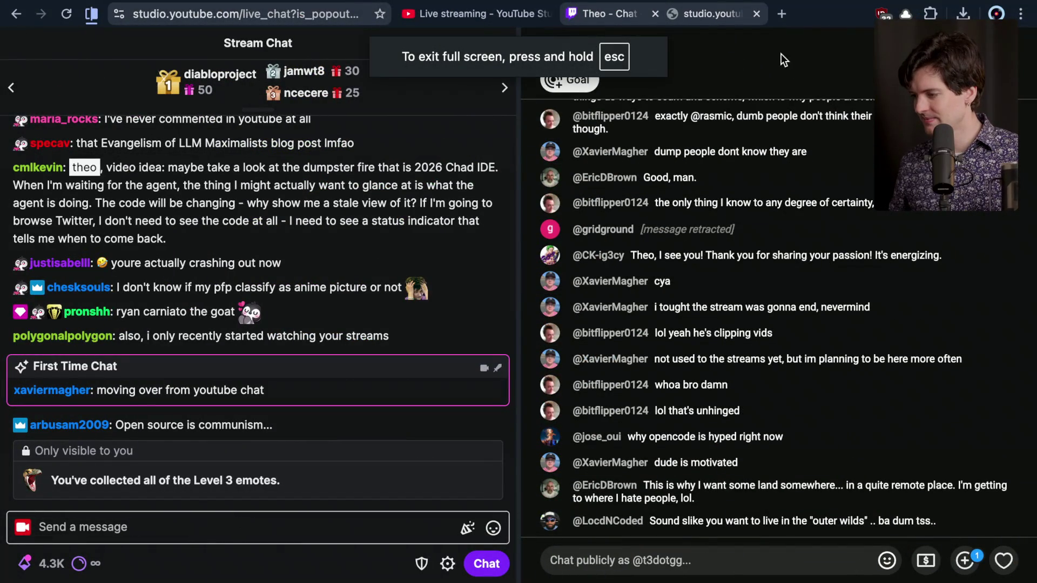
Check YouTube Studio's live streaming analytics, then return via Theo - Chat to Stream Manager
scroll(772, 159, "up", 2)
scroll(772, 159, "down", 3)
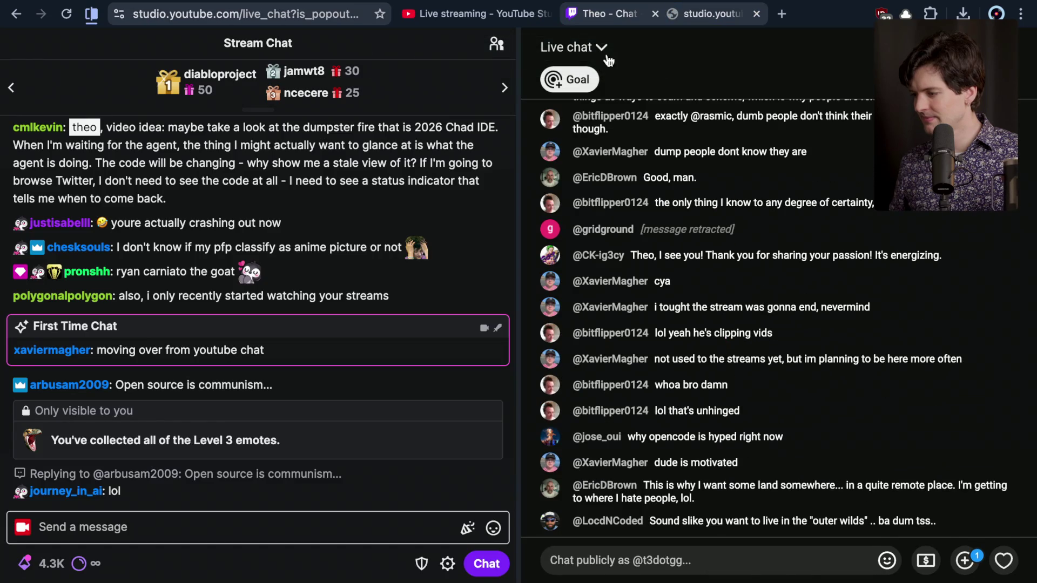
left_click(470, 13)
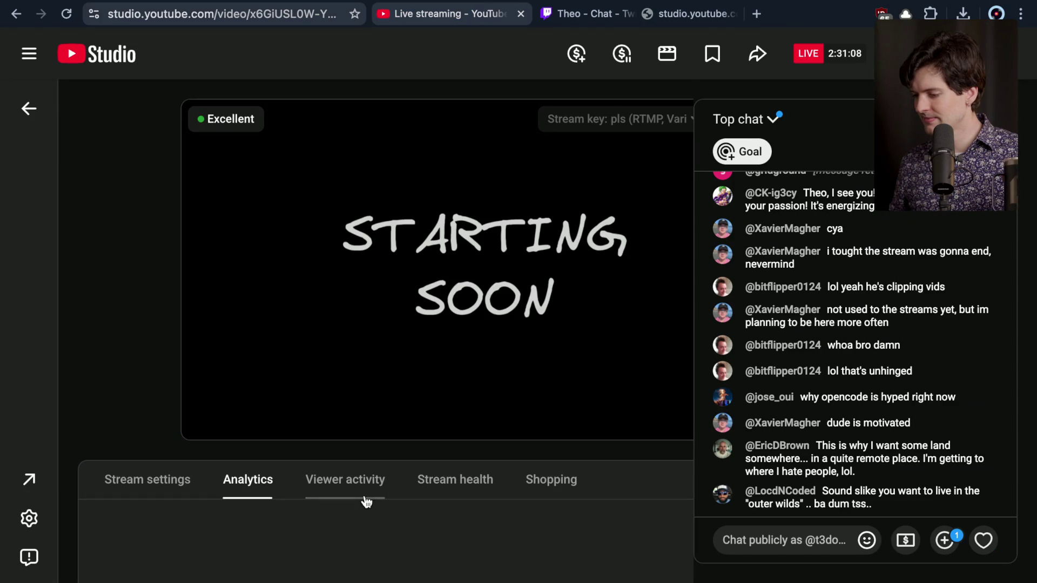
scroll(365, 500, "down", 3)
scroll(181, 332, "up", 3)
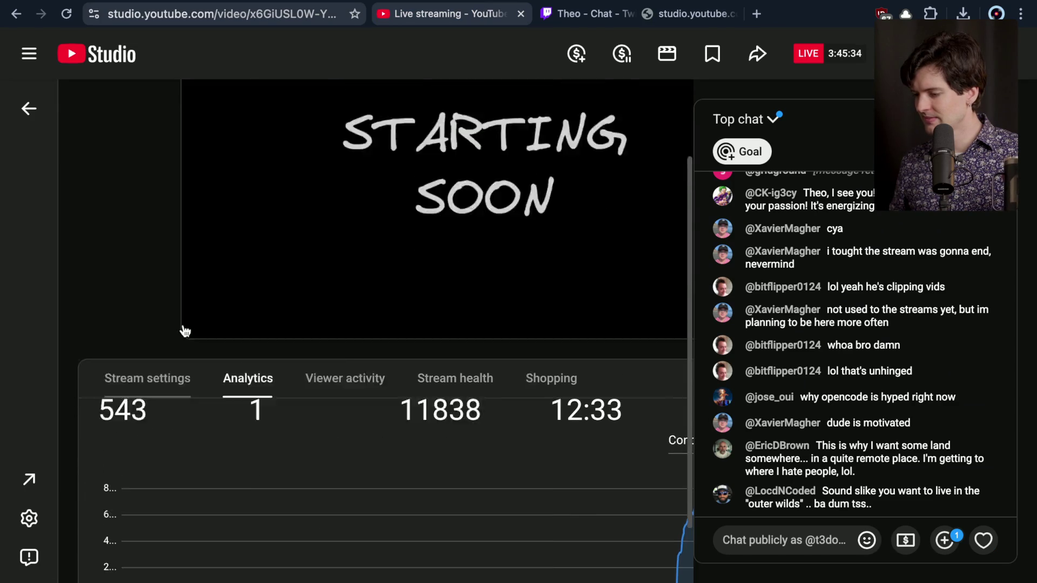
left_click(557, 14)
key("super+Tab")
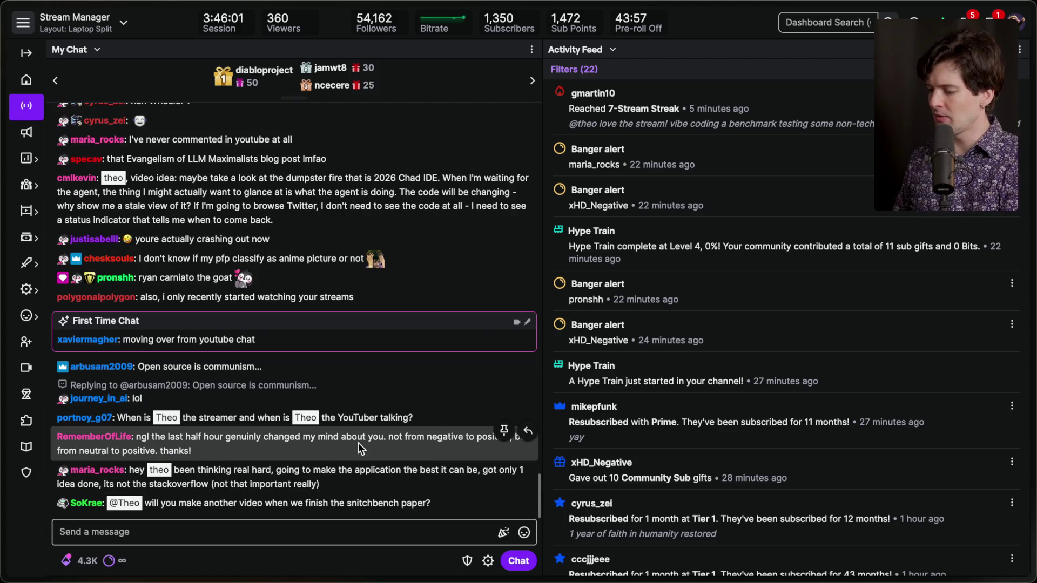
triple_click(157, 445)
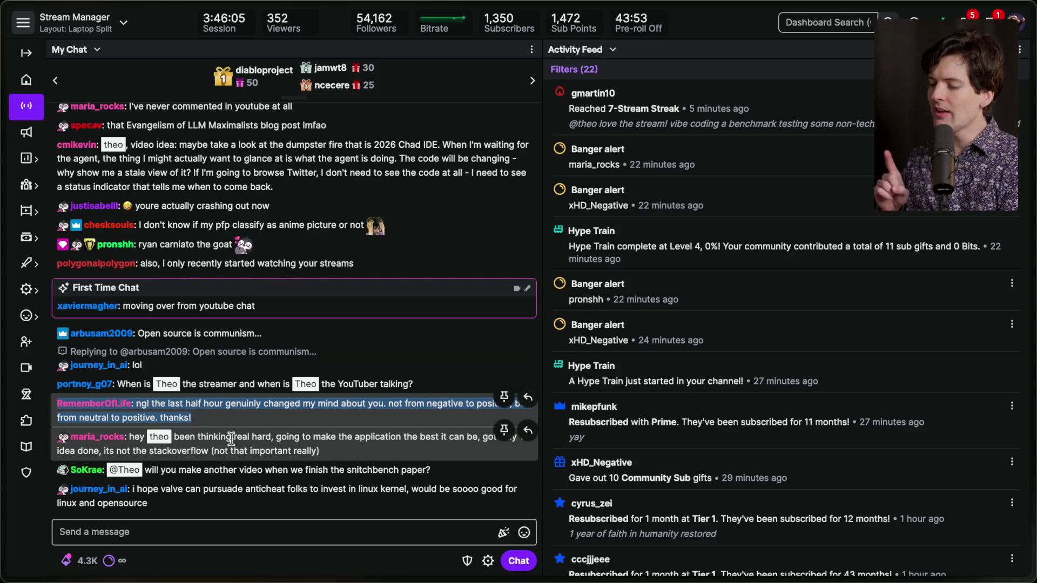
scroll(262, 403, "up", 1)
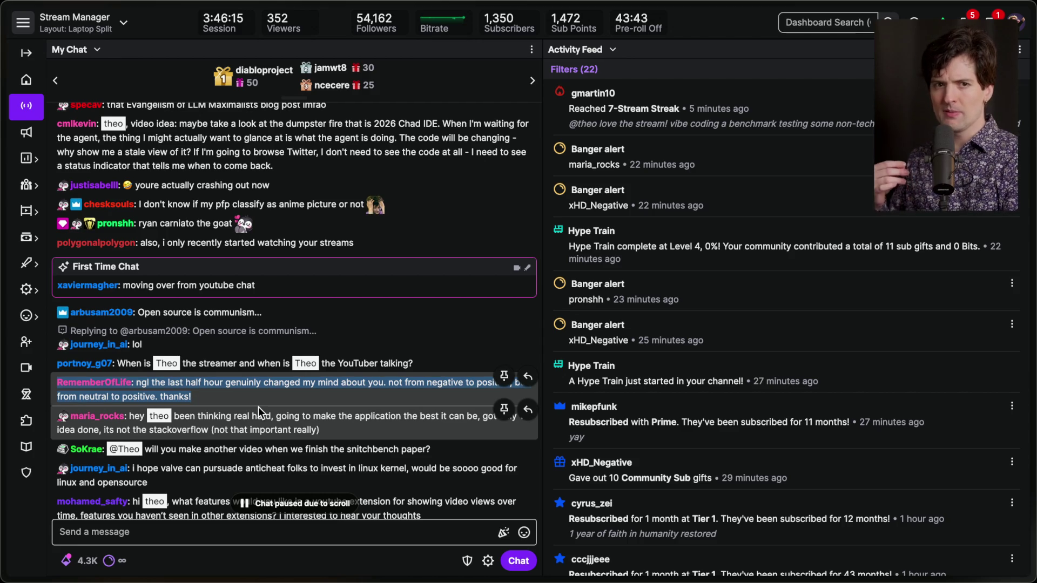
scroll(258, 407, "down", 1)
scroll(258, 407, "down", 1)
scroll(258, 406, "down", 2)
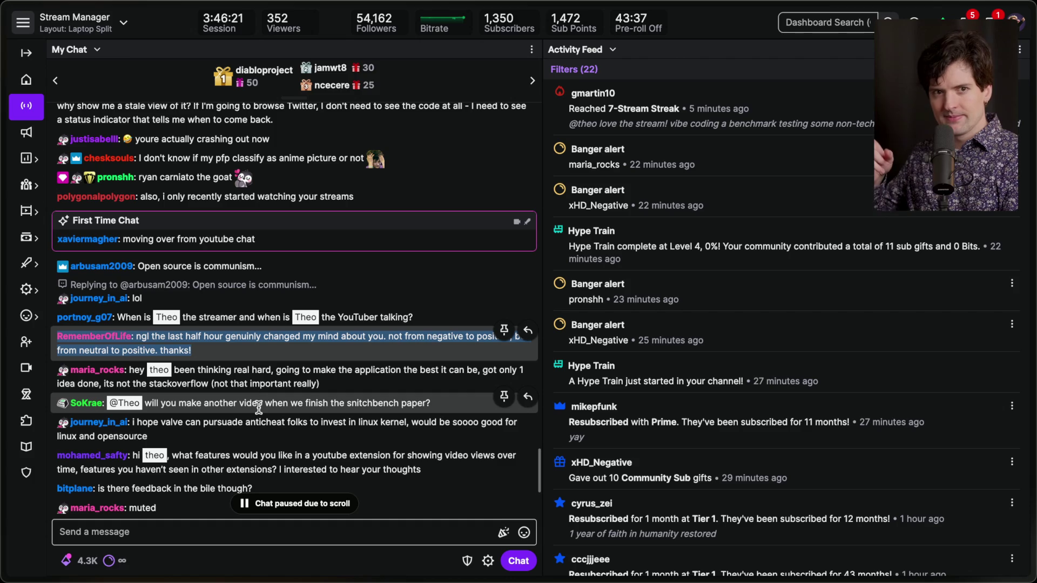
scroll(259, 407, "up", 2)
scroll(259, 407, "down", 2)
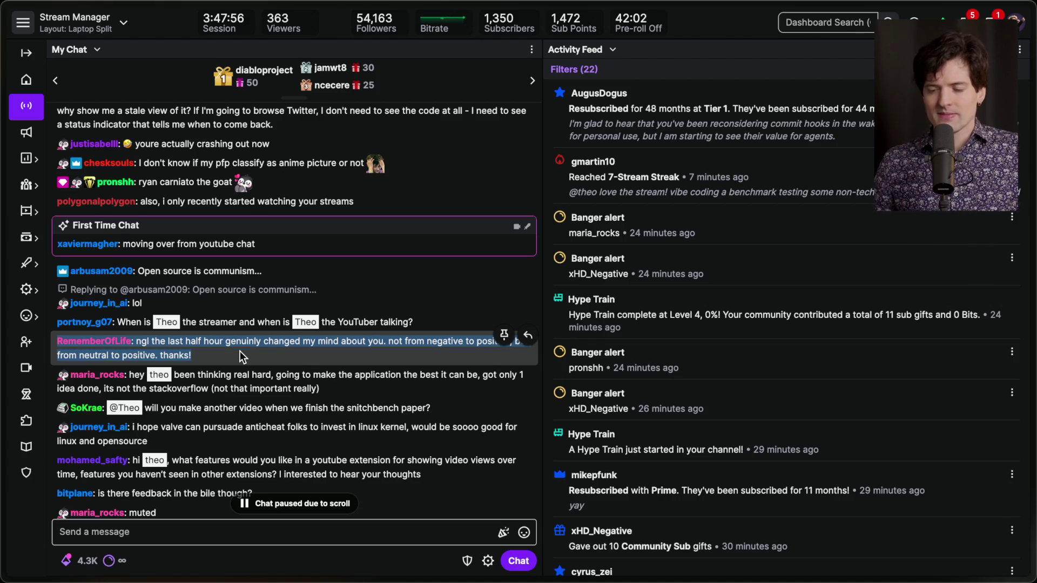
Scroll chat to the newest messages, clearing the earlier highlight
scroll(239, 351, "down", 7)
scroll(240, 351, "down", 10)
left_click(245, 544)
left_click(240, 566)
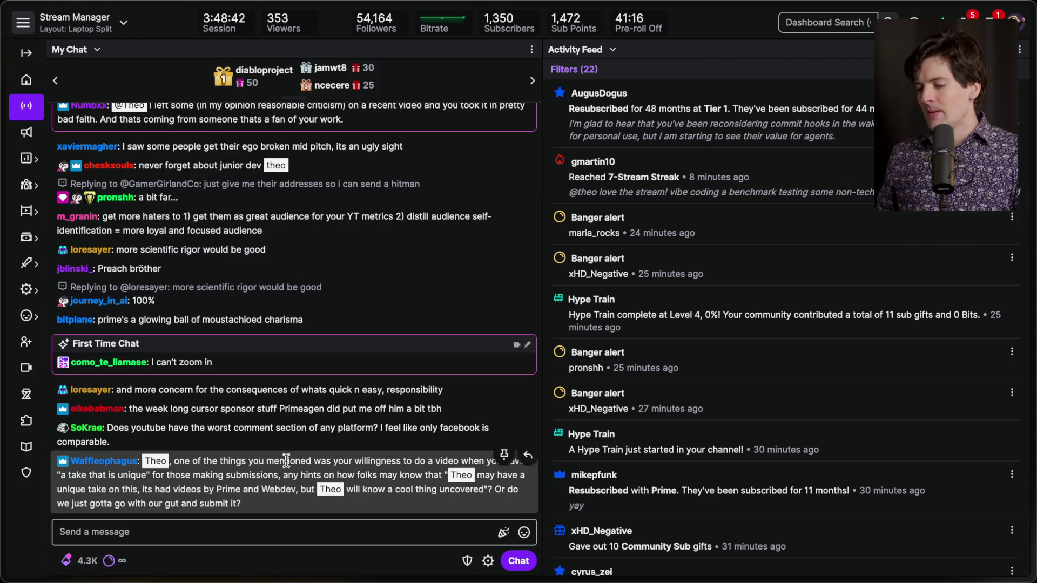
Browse chat again and put focus back in the Send a message field
scroll(296, 406, "up", 1)
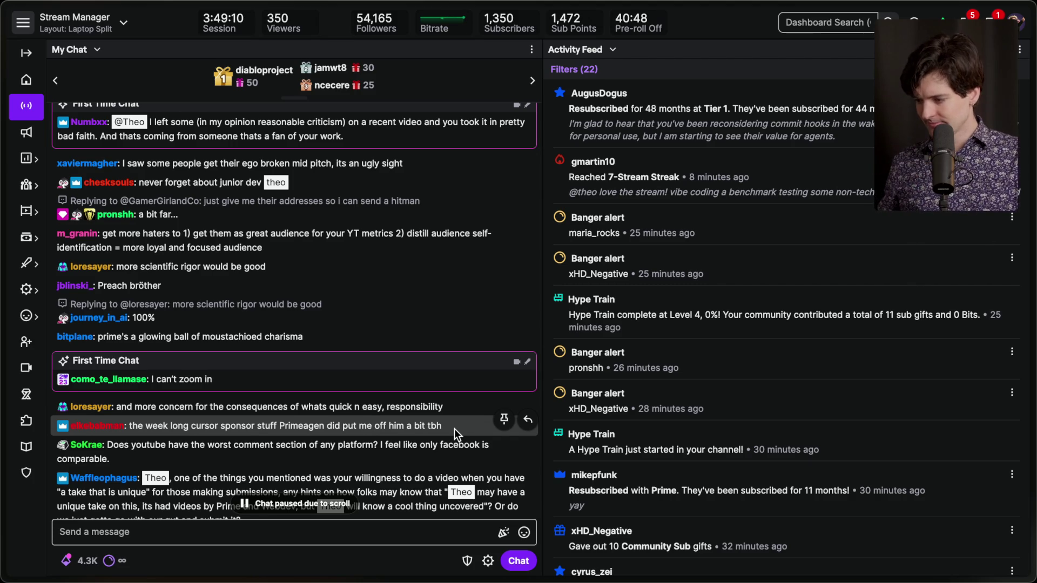
scroll(454, 428, "down", 3)
left_click(347, 526)
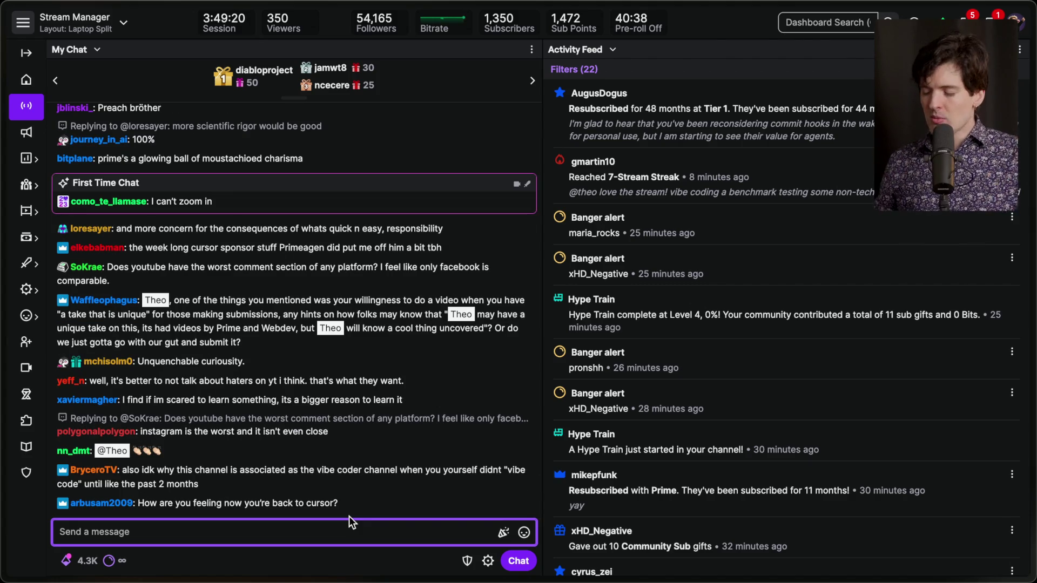
key("ctrl+l")
Search 'agentuity !G' and open the Agentuity homepage from the results
type("agentuity !G")
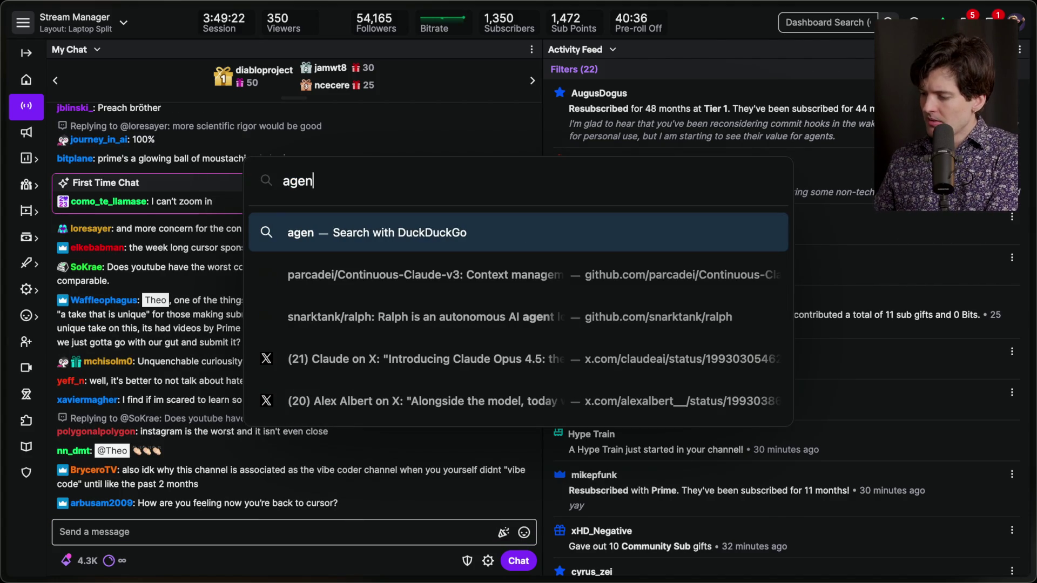
key("Return")
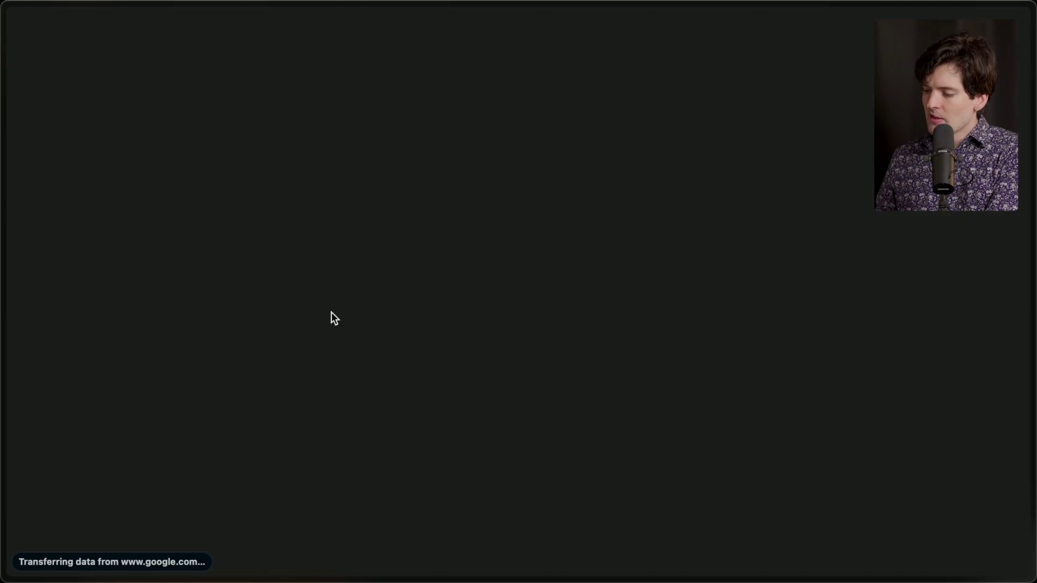
left_click(211, 186)
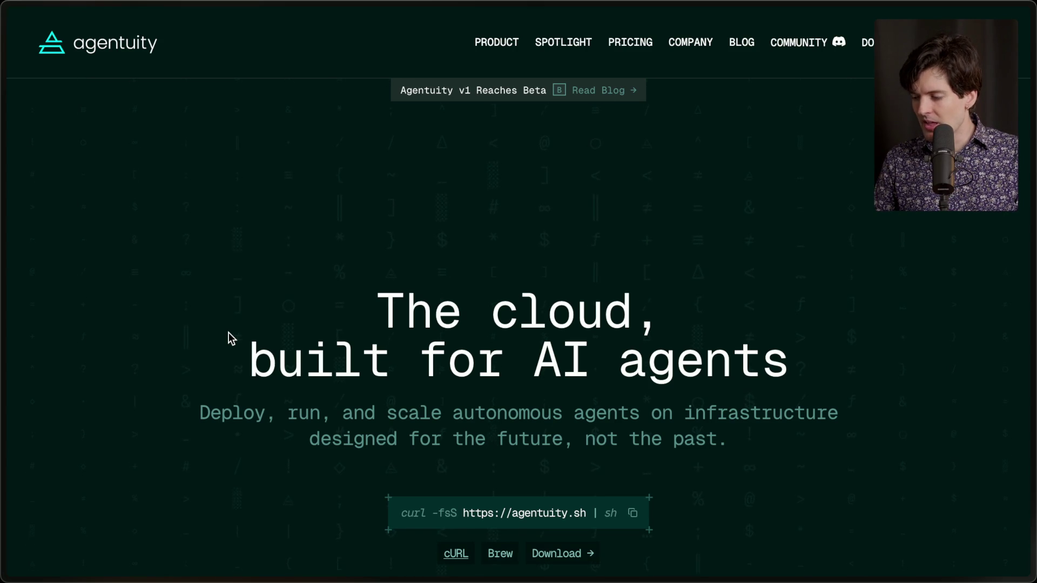
scroll(228, 332, "down", 3)
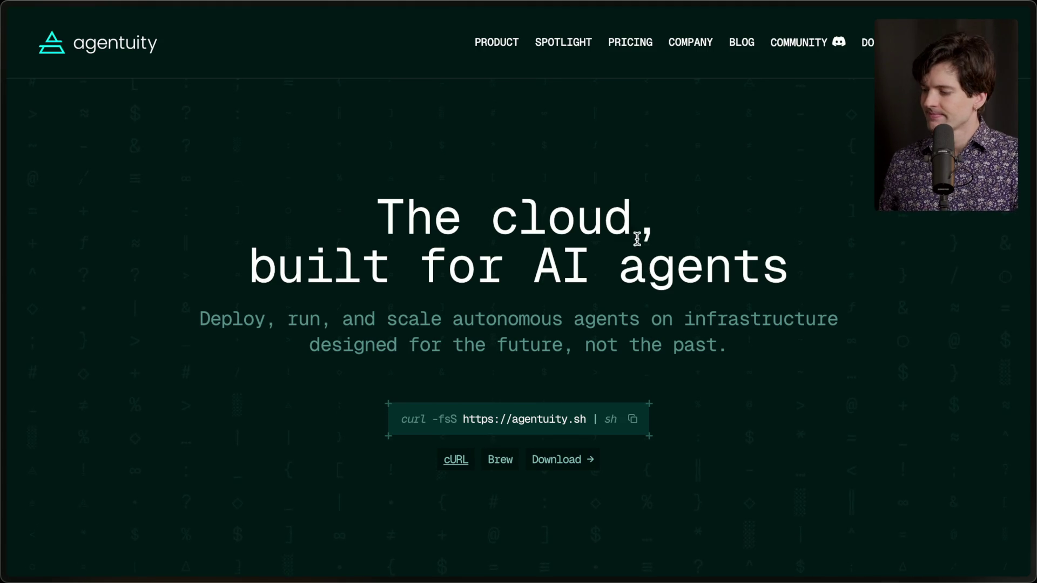
mouse_move(1032, 260)
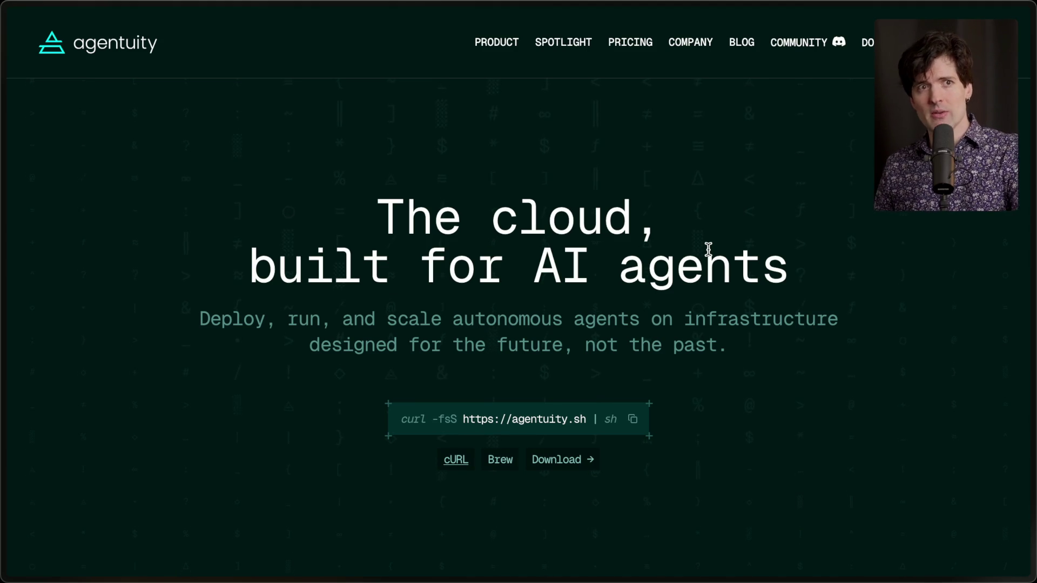
scroll(350, 344, "up", 5)
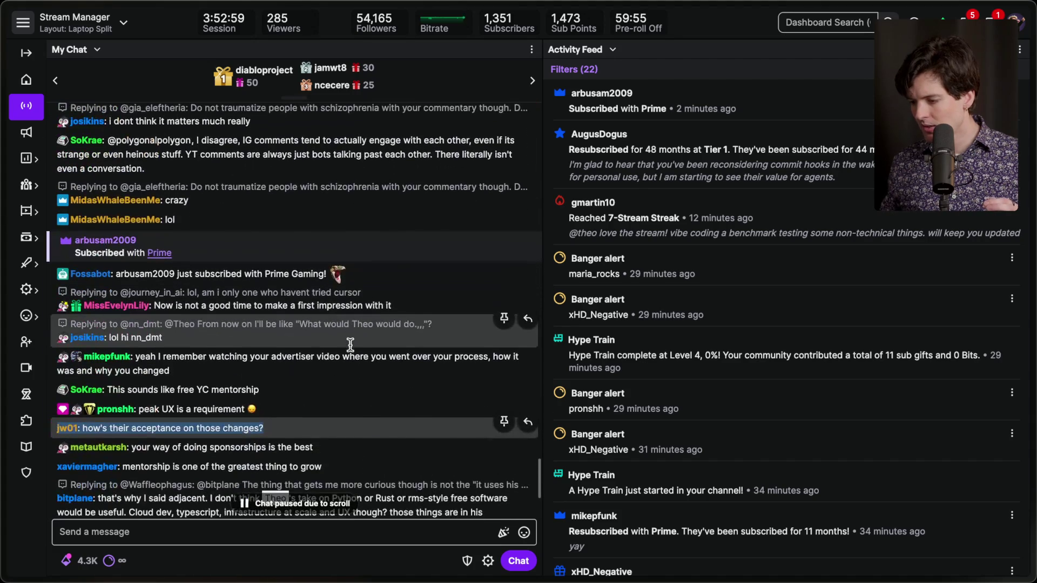
Scroll up My Chat and select the first sentence of the viewer's schizophrenia comment
scroll(350, 345, "down", 2)
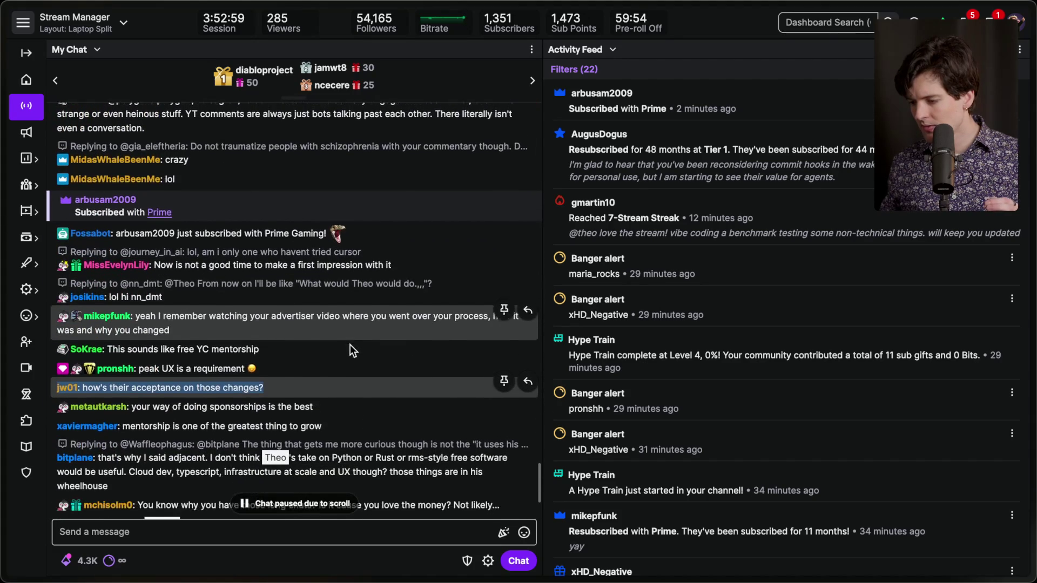
scroll(350, 344, "down", 4)
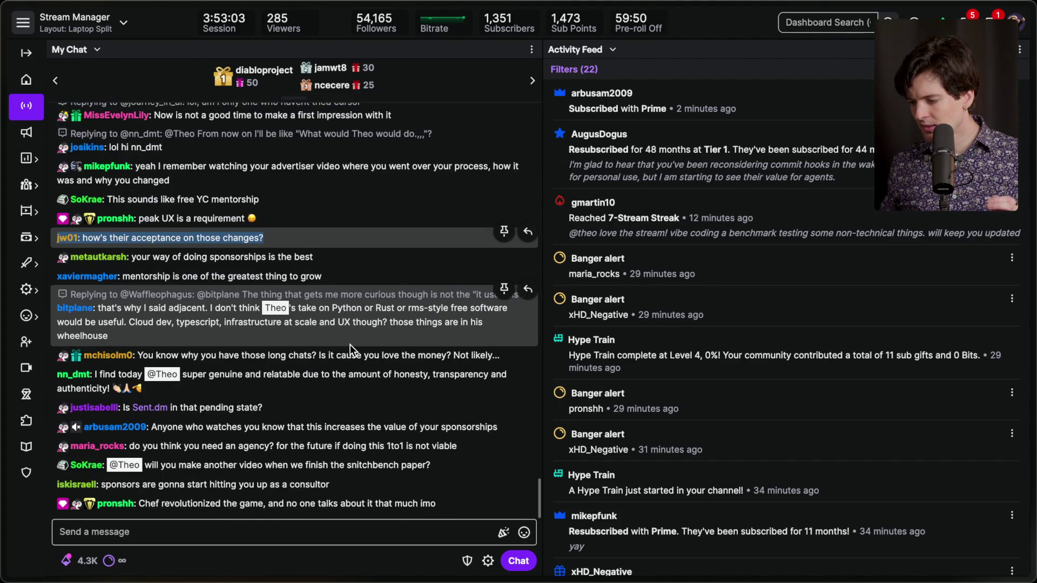
scroll(350, 344, "up", 8)
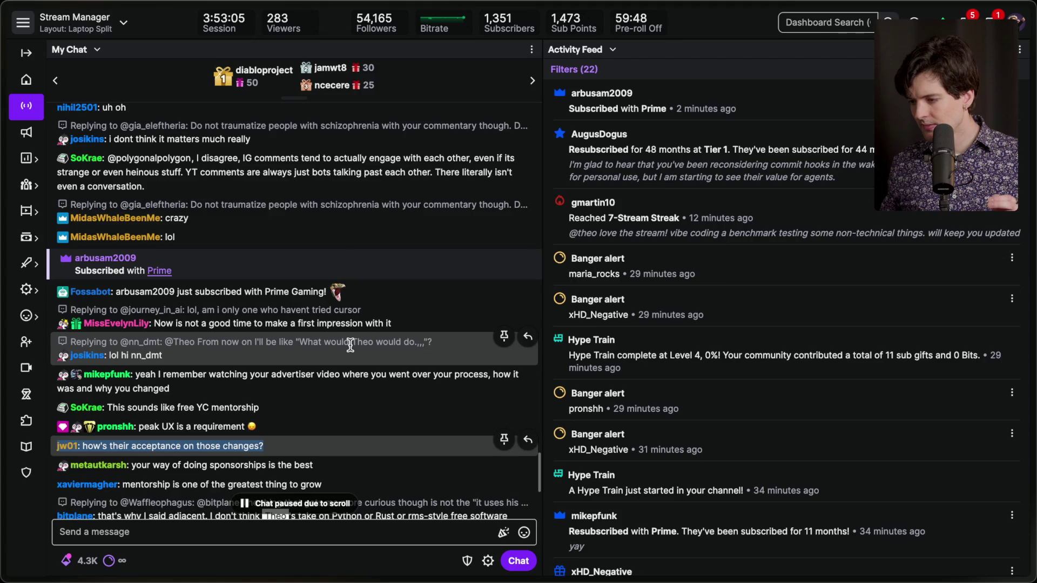
scroll(350, 345, "up", 6)
scroll(350, 345, "up", 2)
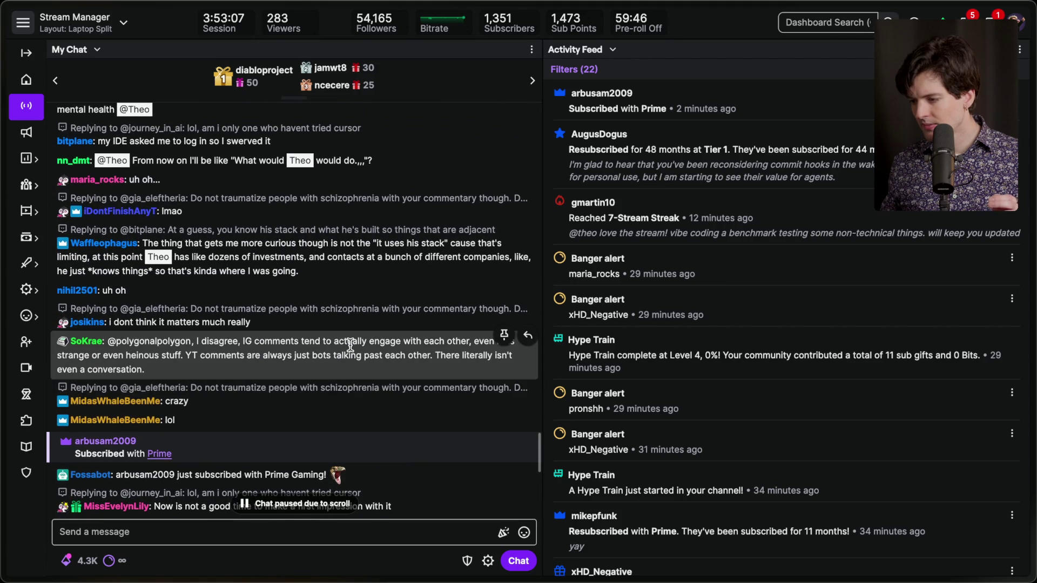
scroll(350, 346, "up", 2)
scroll(350, 345, "up", 5)
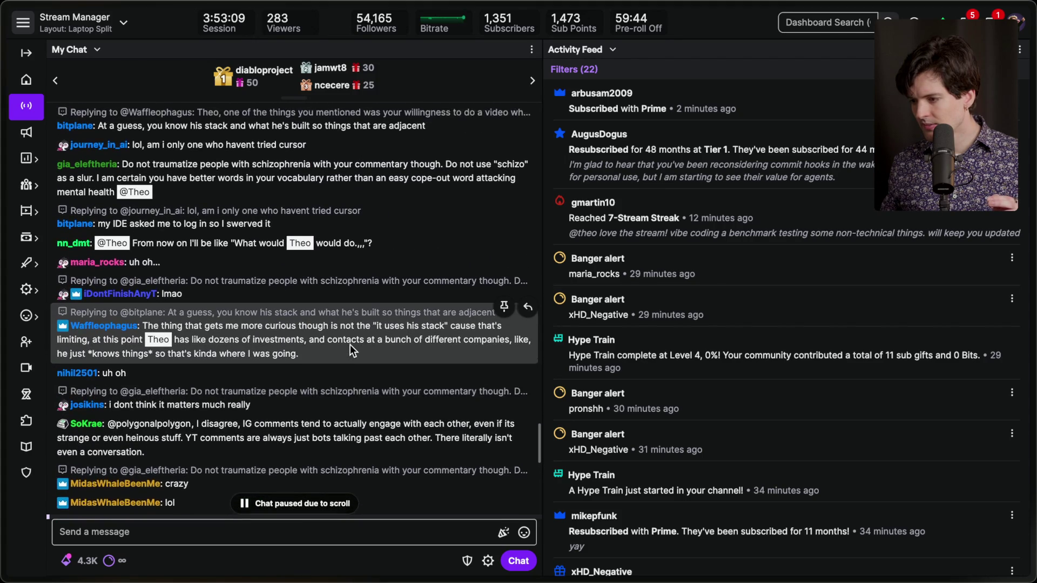
scroll(349, 345, "up", 4)
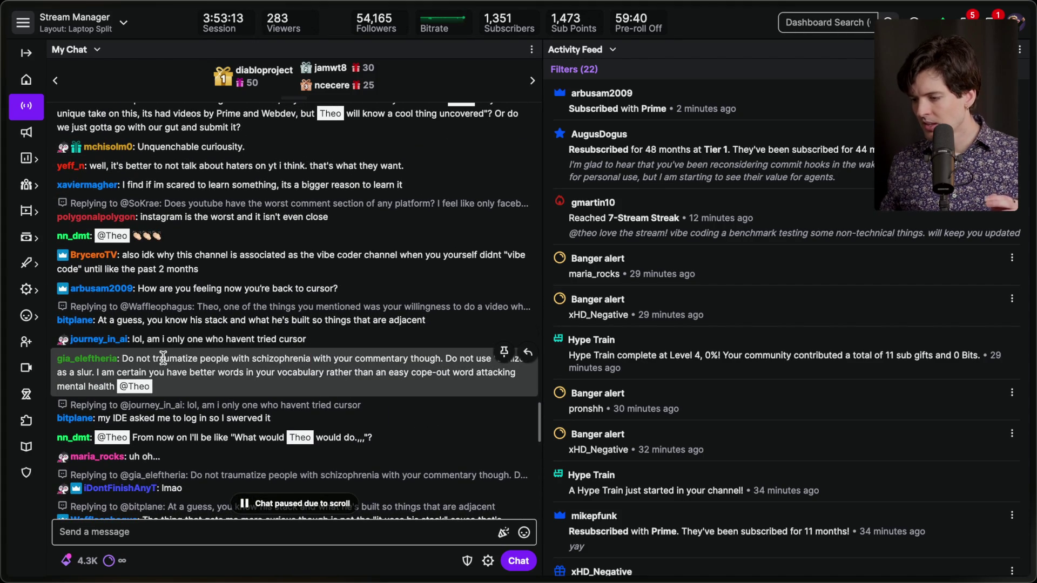
left_click_drag(122, 359, 443, 359)
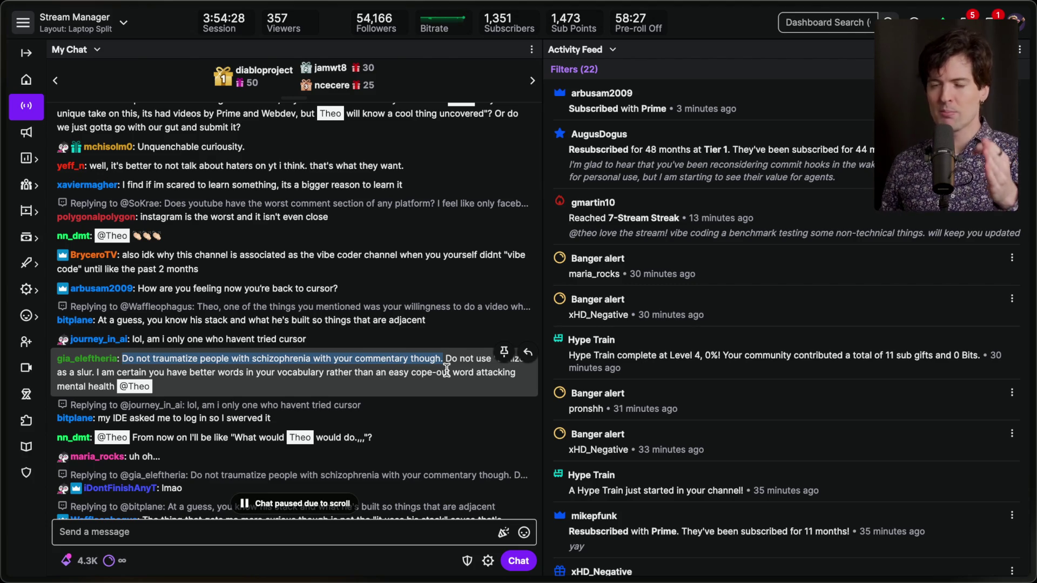
Scroll My Chat to the bottom to unpause it and bring the browser's stream chat forward
scroll(446, 371, "down", 5)
scroll(429, 377, "down", 3)
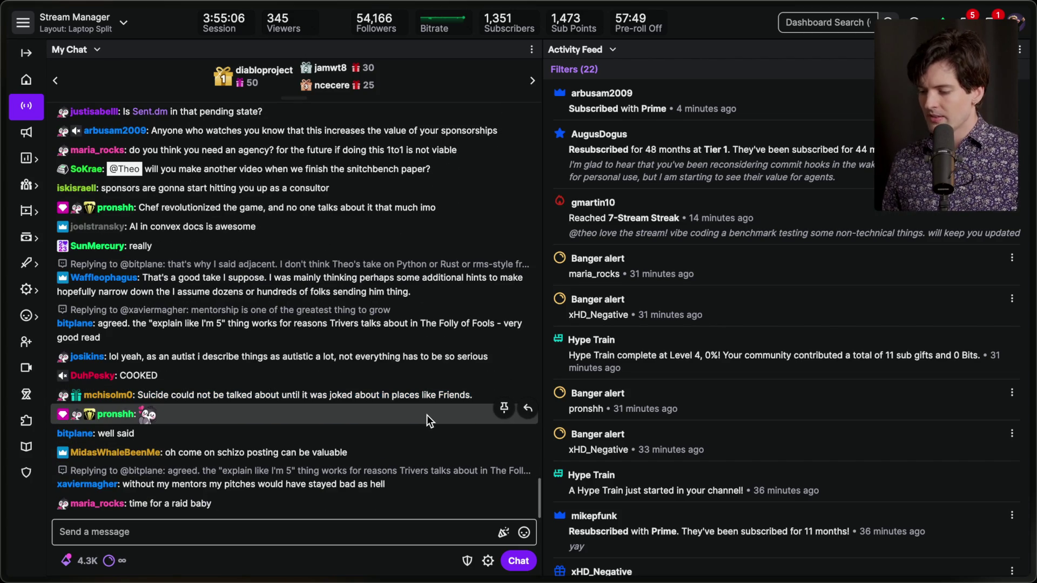
key("super+Tab")
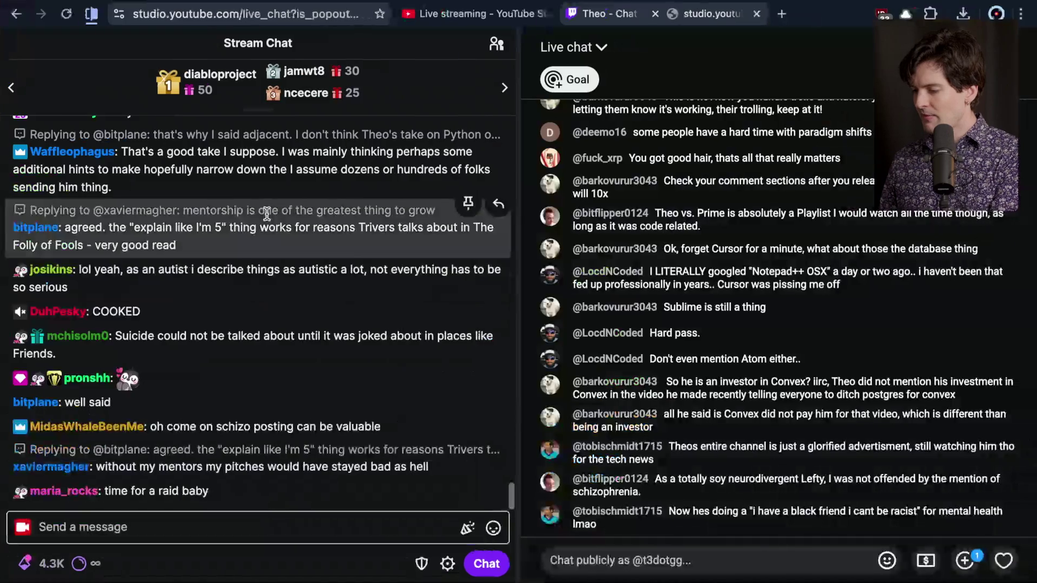
Go to the Notion content plan and open the Common mistakes and Opinions cards
key("super+Tab")
key("super+Tab")
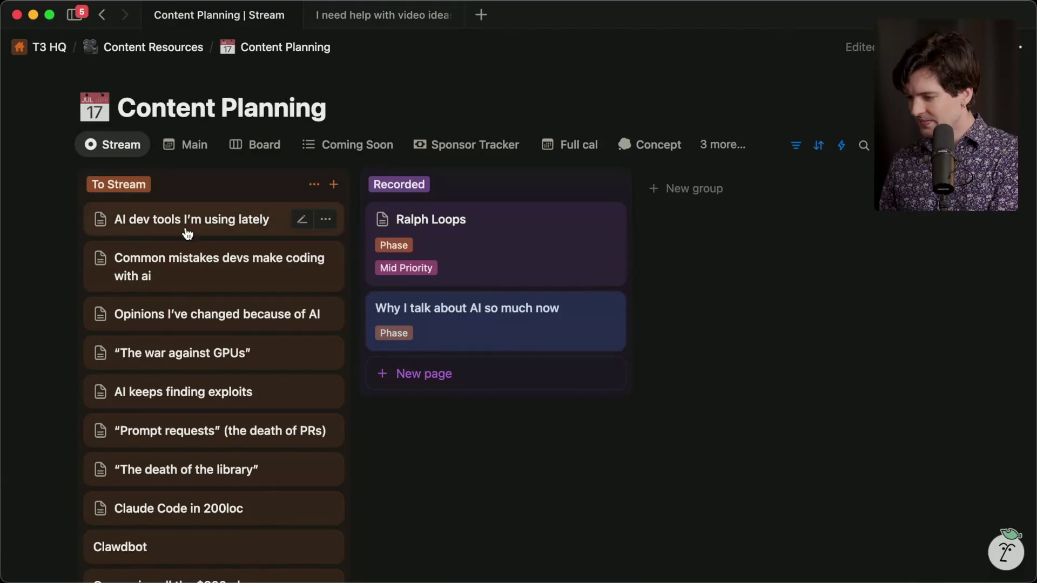
scroll(188, 290, "down", 2)
left_click(201, 225)
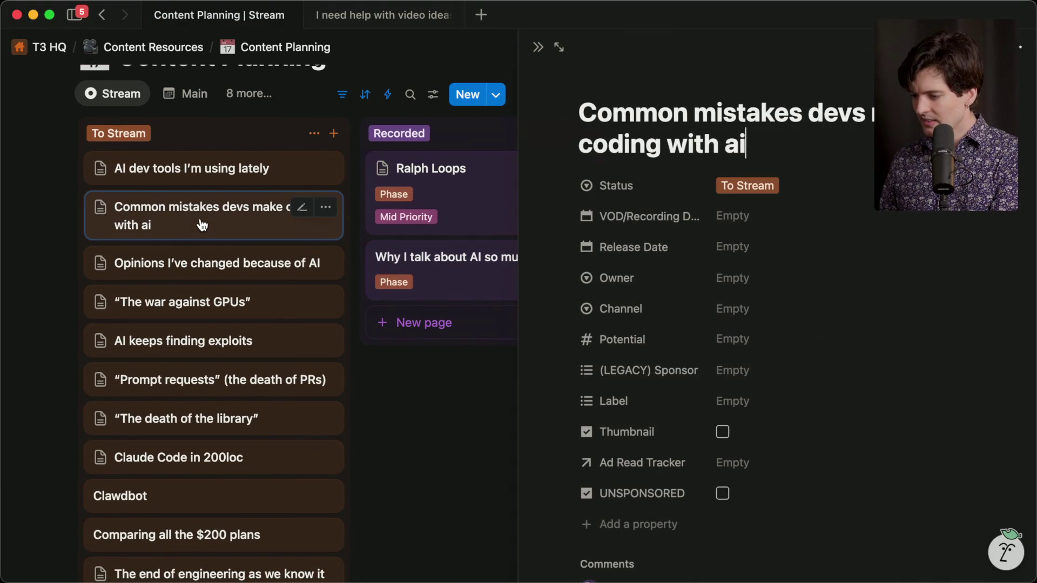
left_click(186, 267)
Delete the empty trailing bullet on the Opinions I've changed because of AI page
scroll(643, 324, "down", 5)
left_click(616, 415)
key("BackSpace")
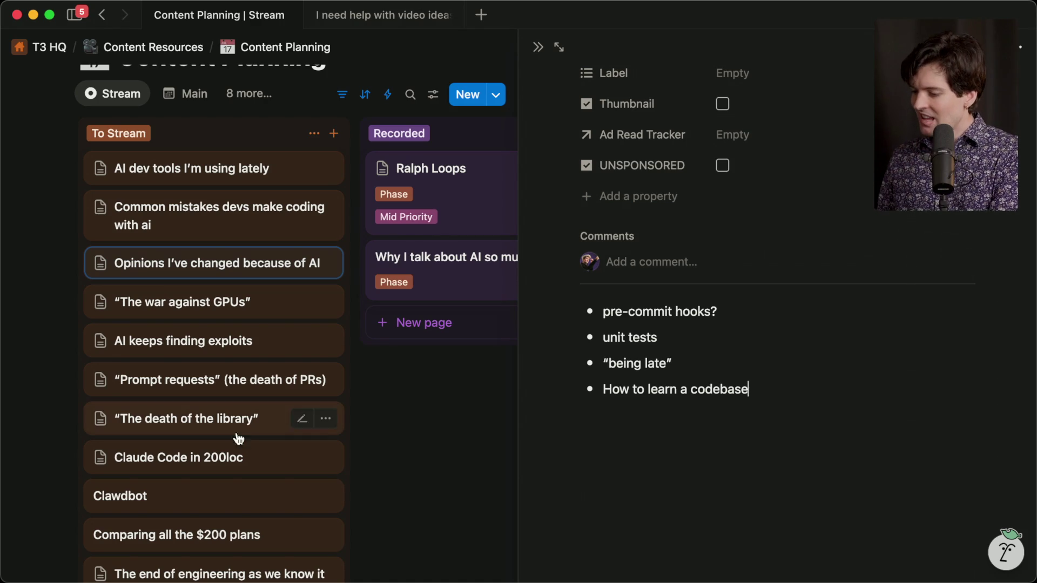
Open 'The death of the library' page and scroll through its contents
left_click(187, 419)
scroll(758, 480, "down", 5)
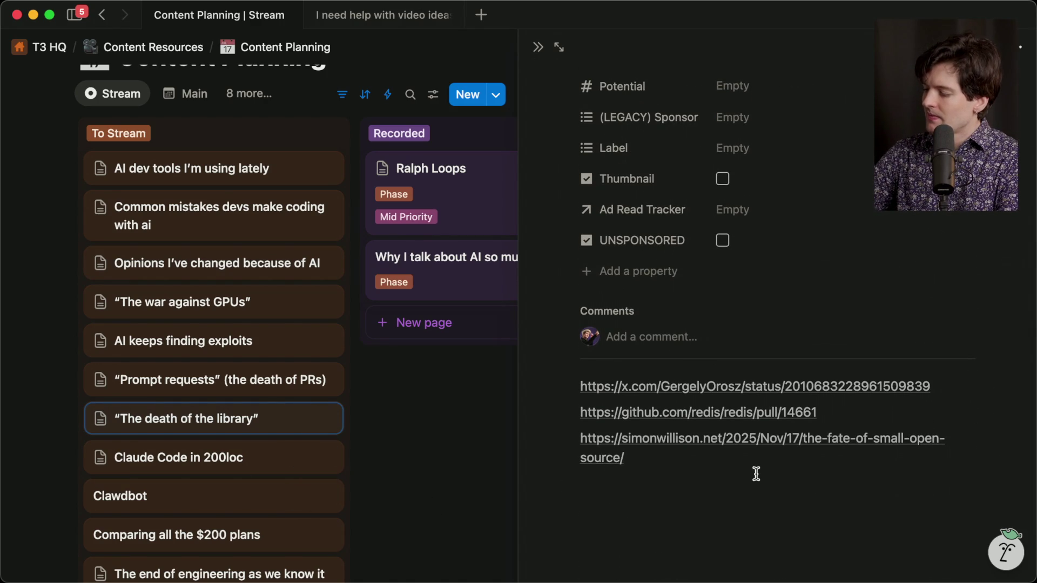
scroll(756, 474, "up", 5)
scroll(756, 474, "down", 5)
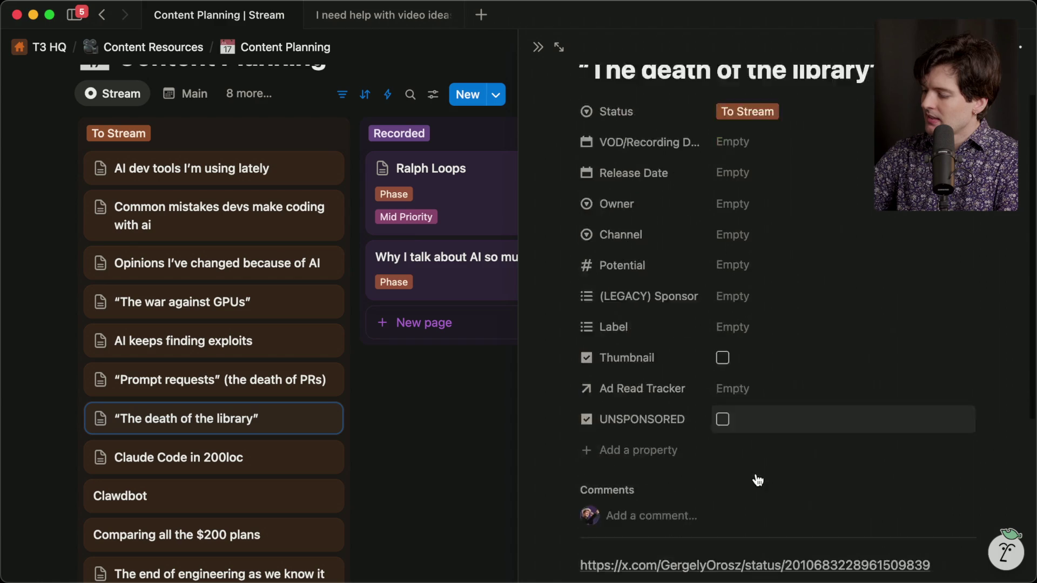
scroll(756, 473, "up", 2)
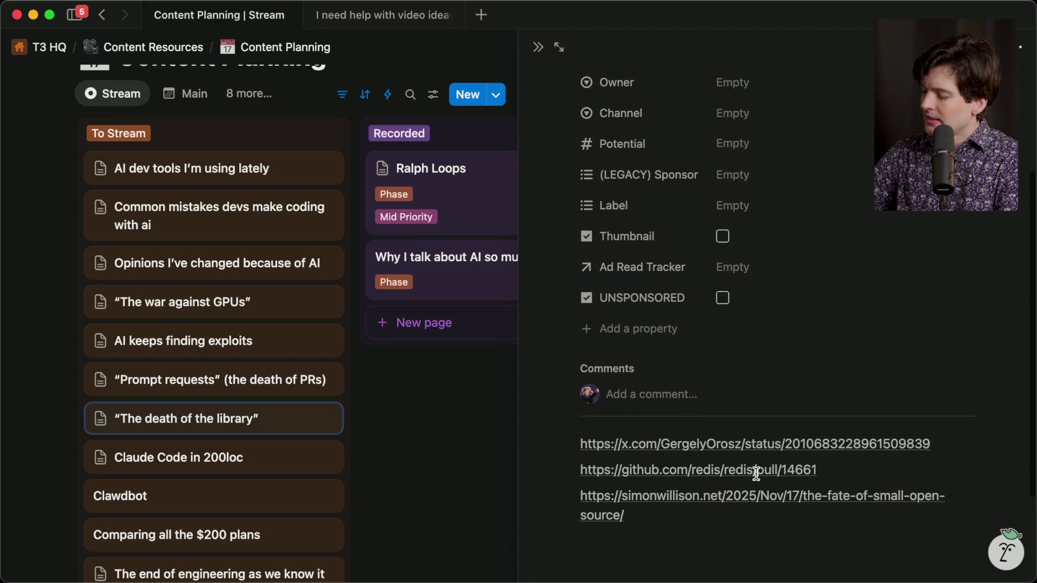
scroll(756, 474, "up", 3)
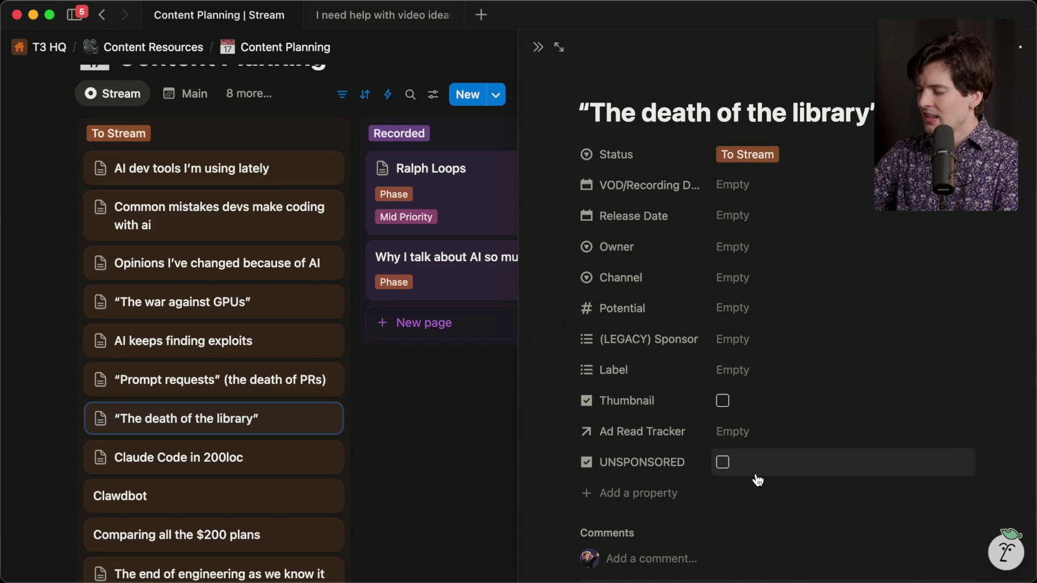
Reorder To Stream: The death of the library first, Opinions second, Common mistakes above AI dev tools
scroll(758, 480, "down", 5)
scroll(755, 472, "up", 5)
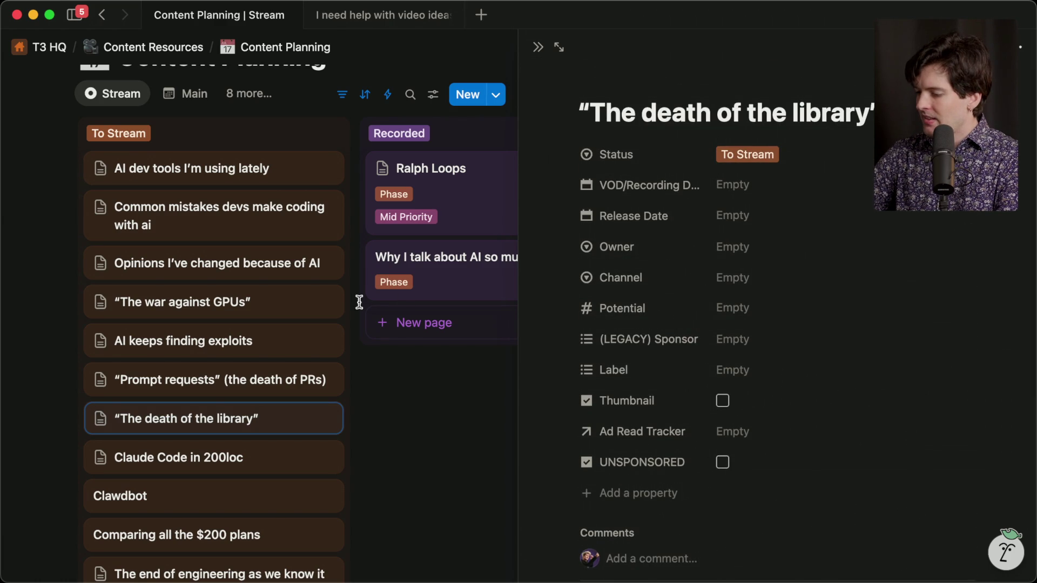
left_click_drag(193, 421, 189, 160)
left_click_drag(237, 301, 231, 174)
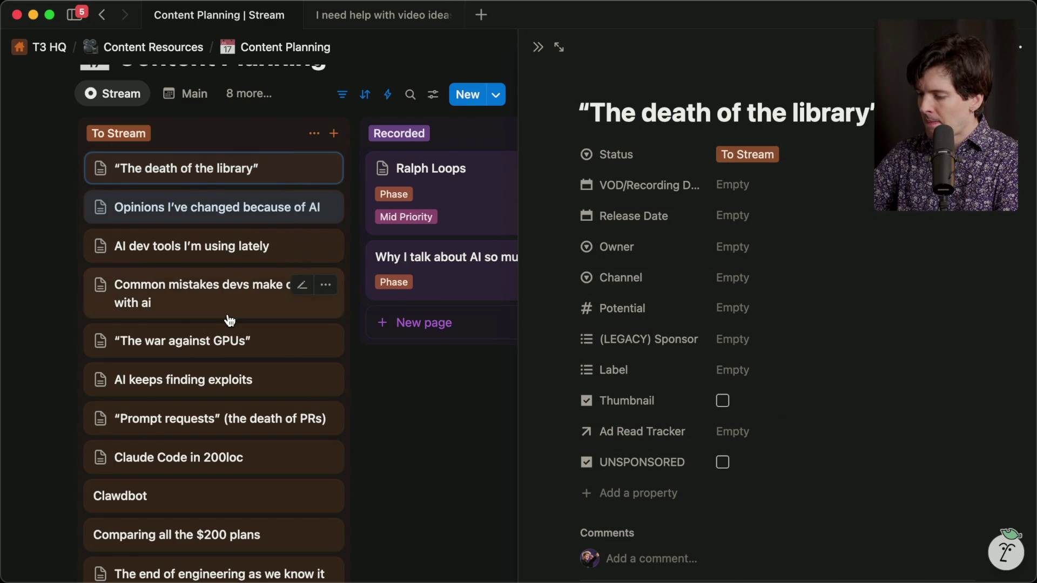
left_click_drag(229, 316, 225, 241)
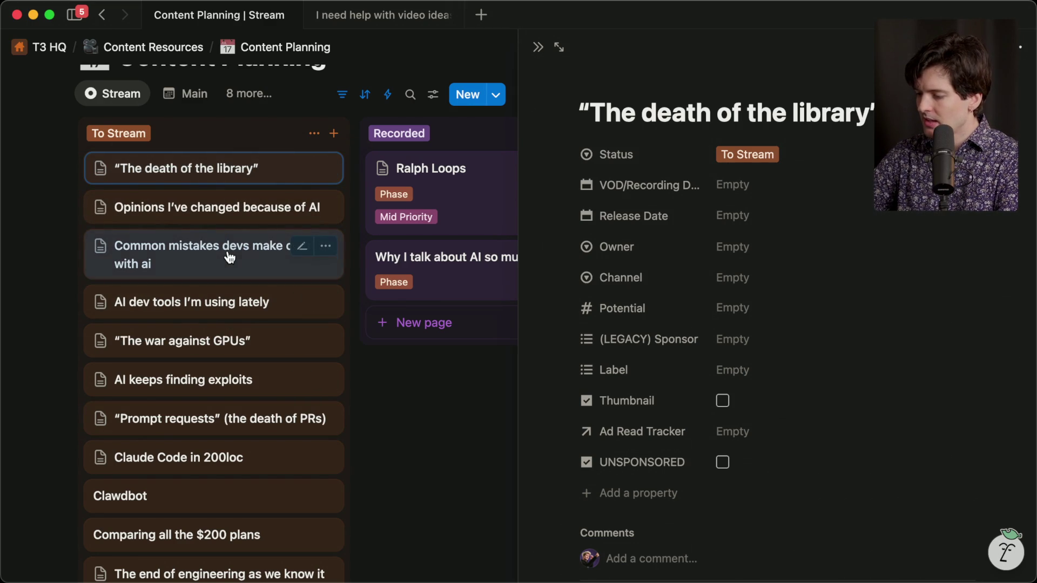
Open the Common mistakes devs make coding with ai page, then return to the stream chat window
left_click(231, 257)
scroll(579, 384, "down", 7)
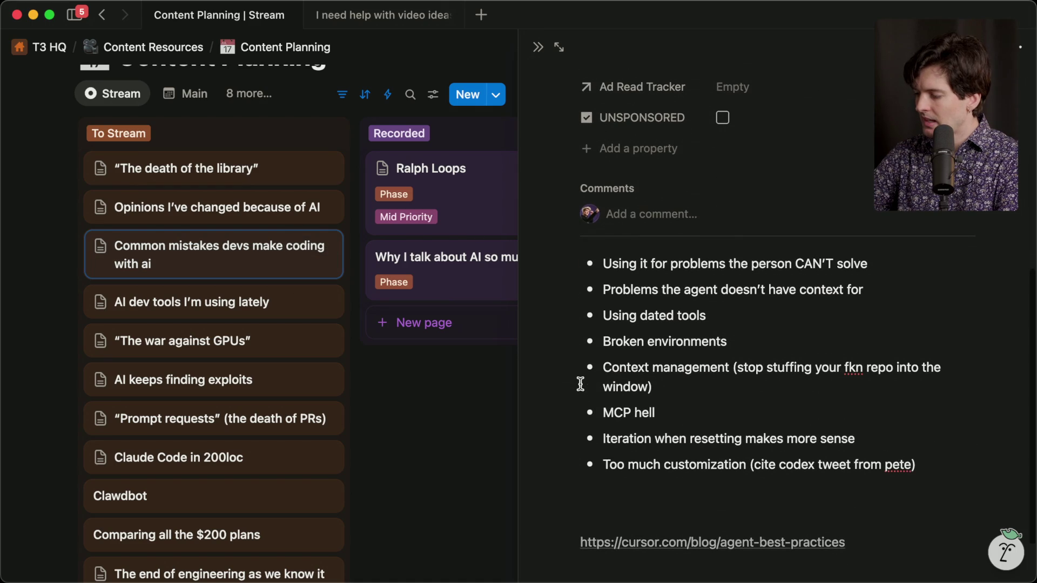
scroll(580, 384, "up", 10)
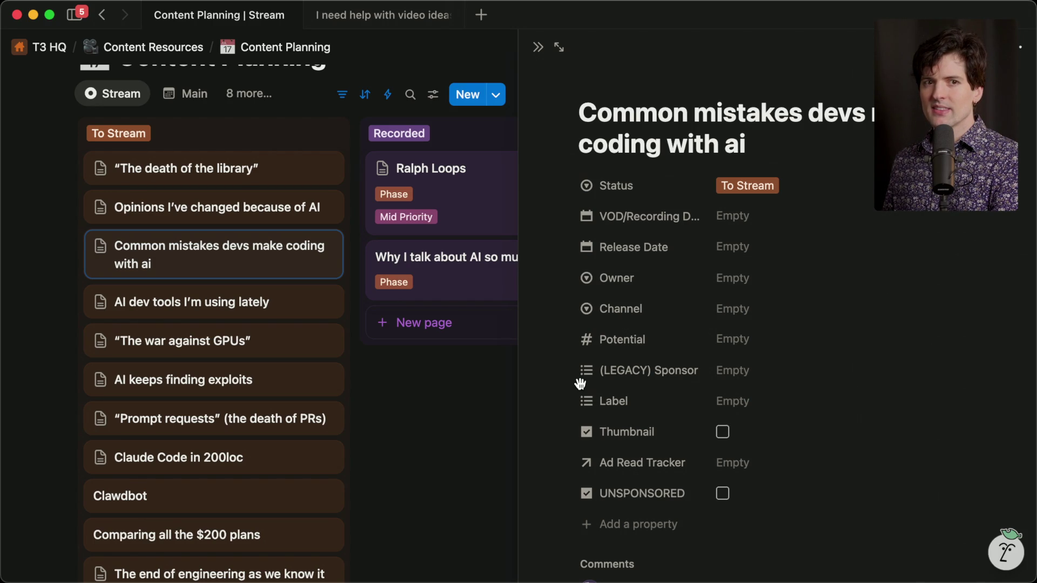
key("super+Tab")
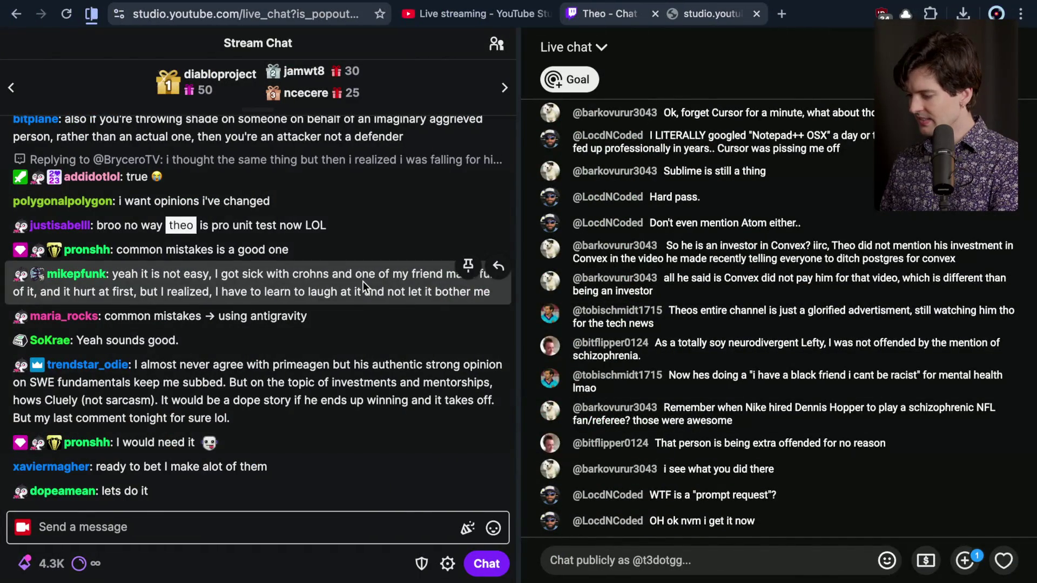
Load the x.com/theo profile in the browser and close three leftover tabs
key("super+Tab")
key("super+Tab")
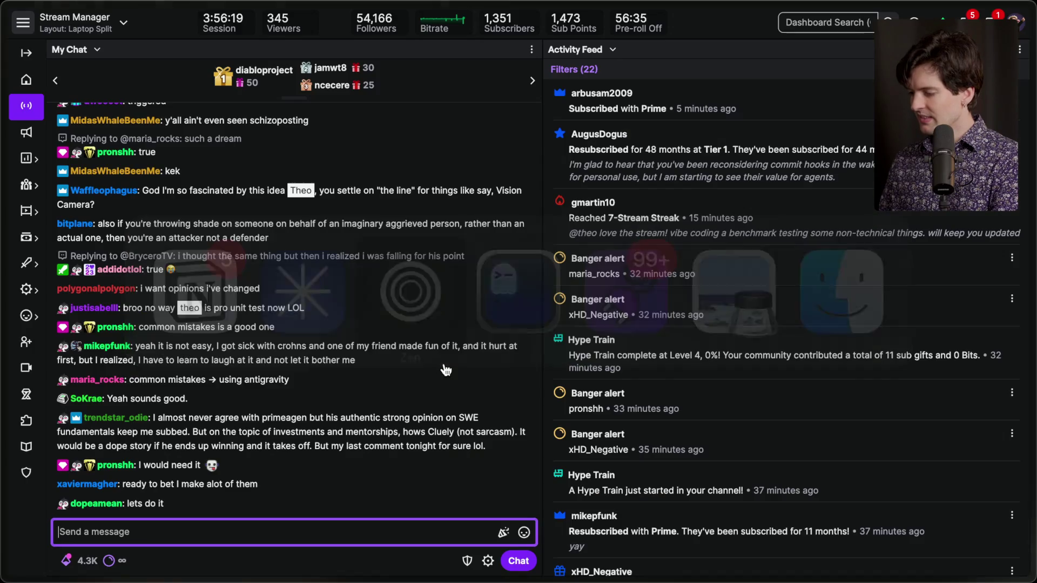
key("super+t")
type("x.com/theo")
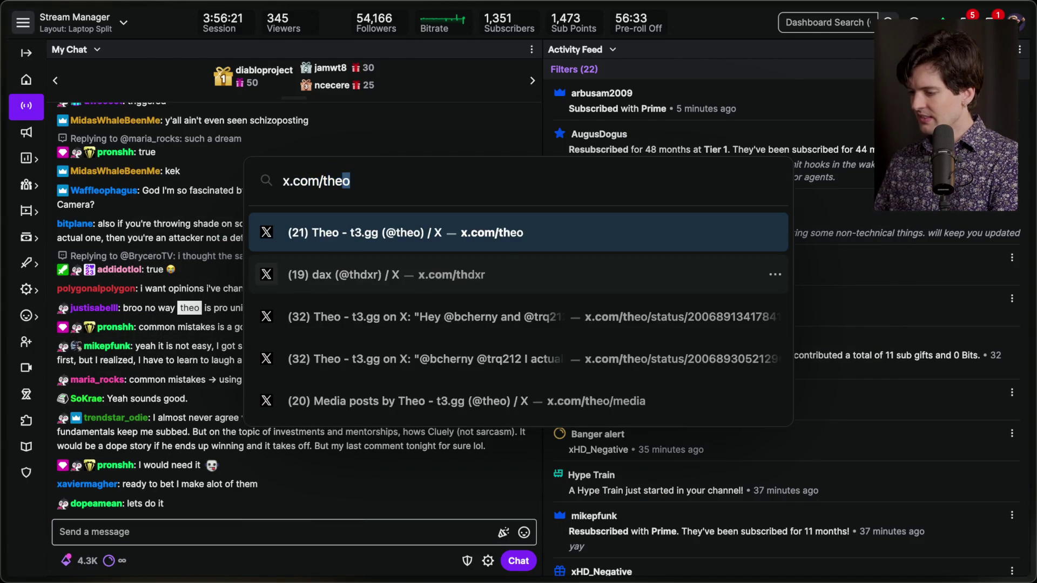
key("Return")
left_click(1012, 337)
left_click(1013, 338)
left_click(1013, 337)
left_click(1012, 337)
left_click(1012, 338)
left_click(1012, 338)
left_click(1012, 338)
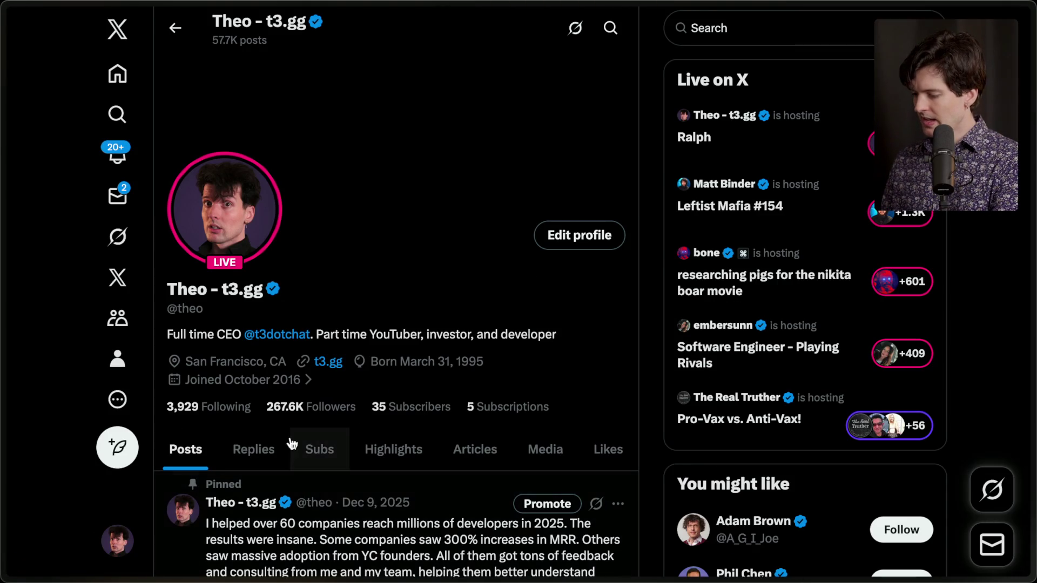
Switch the profile to its Replies feed and scroll down through it
left_click(245, 448)
scroll(245, 448, "down", 10)
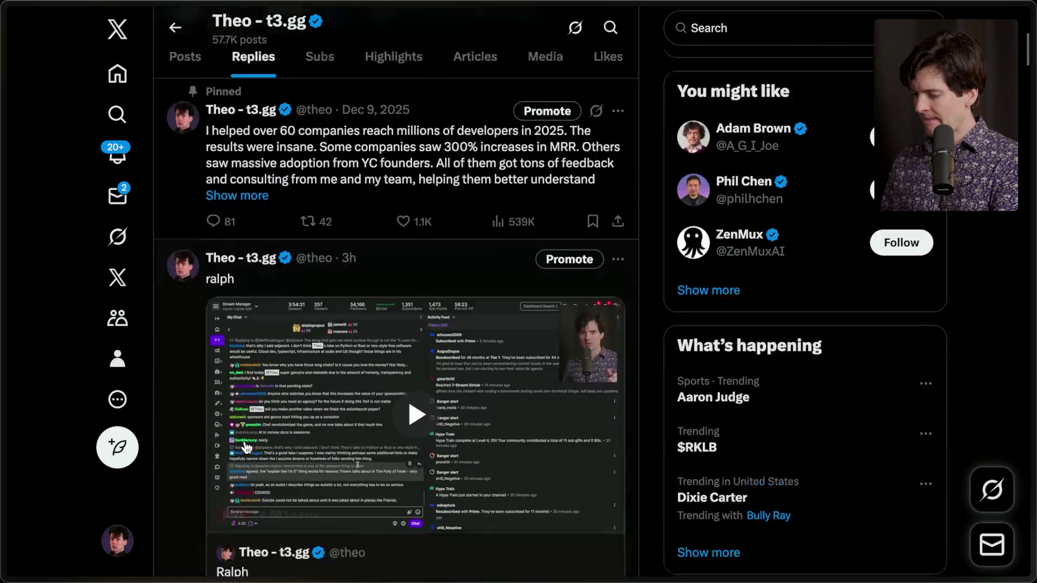
scroll(245, 449, "down", 10)
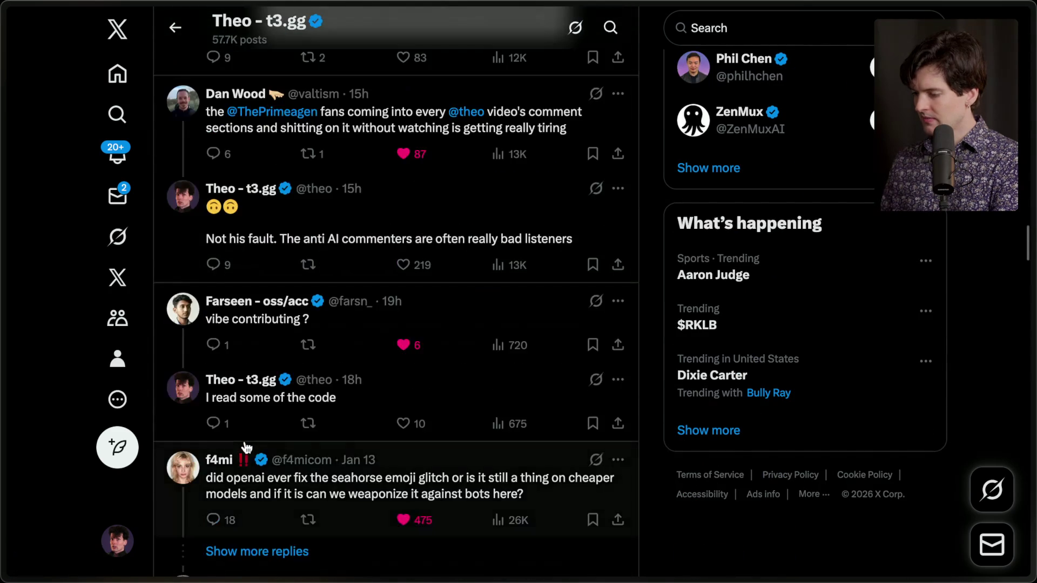
scroll(244, 448, "down", 10)
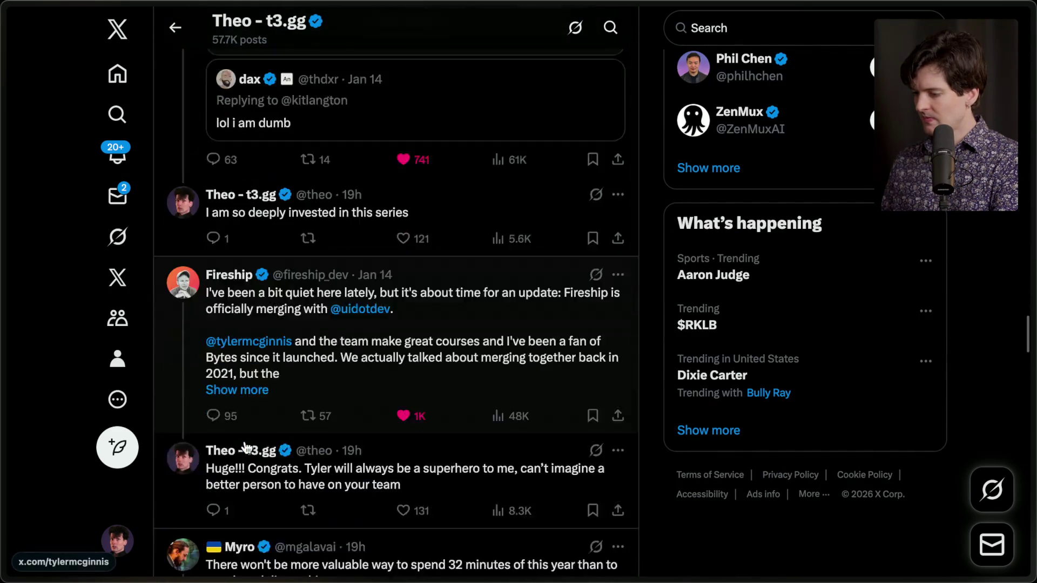
scroll(245, 448, "down", 10)
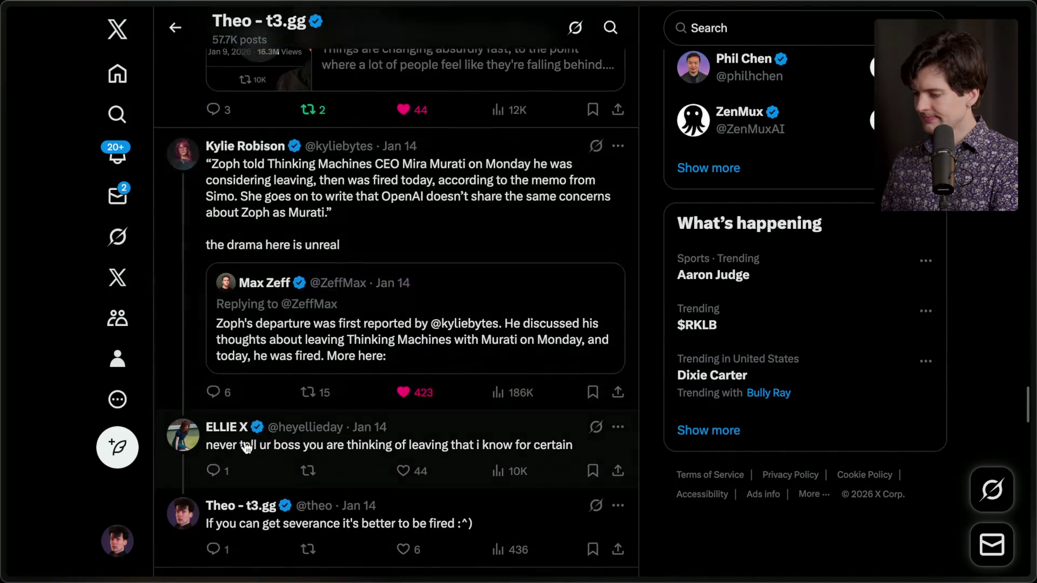
scroll(244, 448, "down", 10)
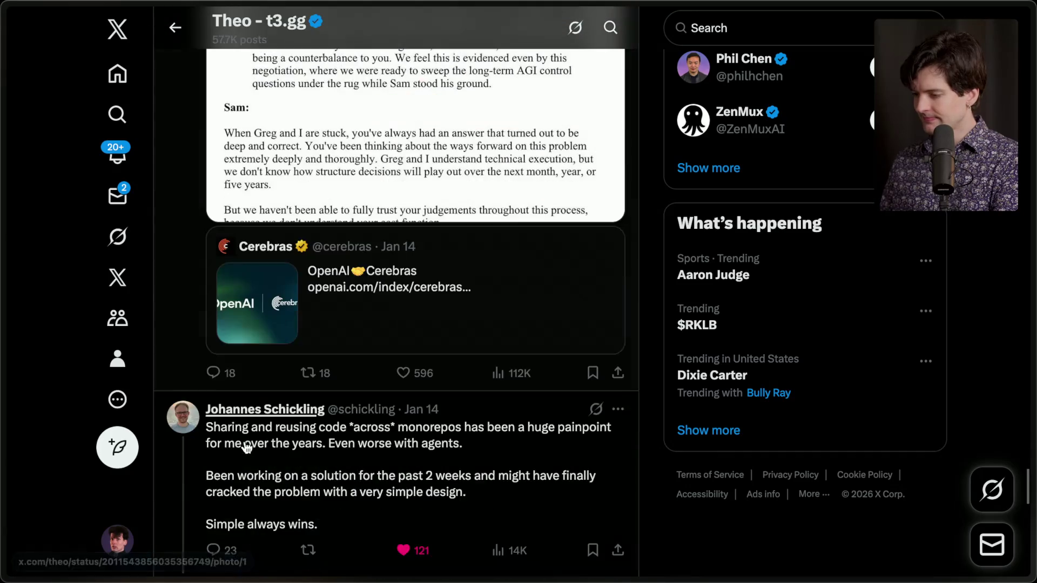
scroll(245, 448, "down", 10)
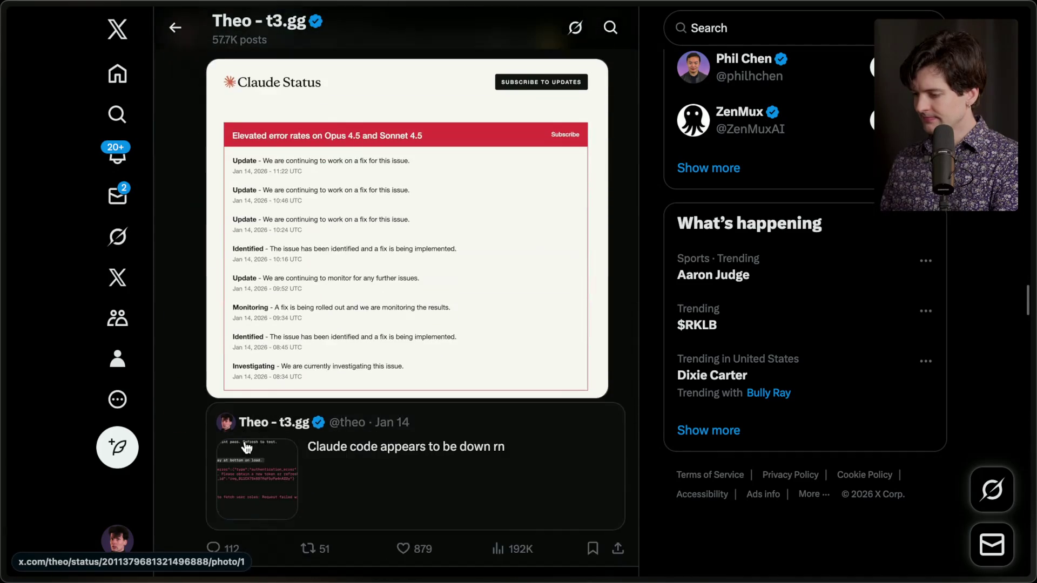
scroll(247, 448, "down", 10)
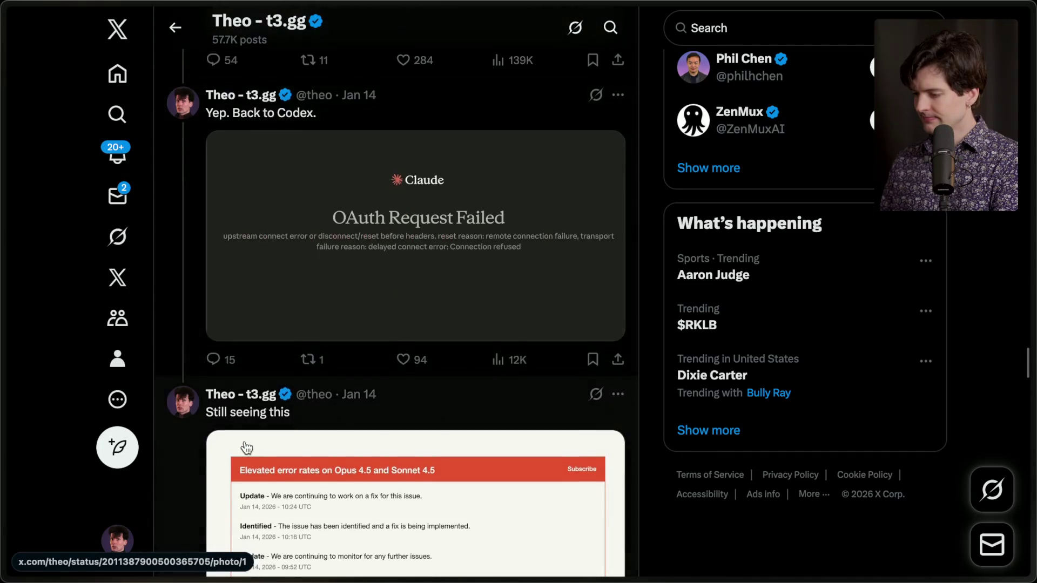
scroll(246, 449, "down", 10)
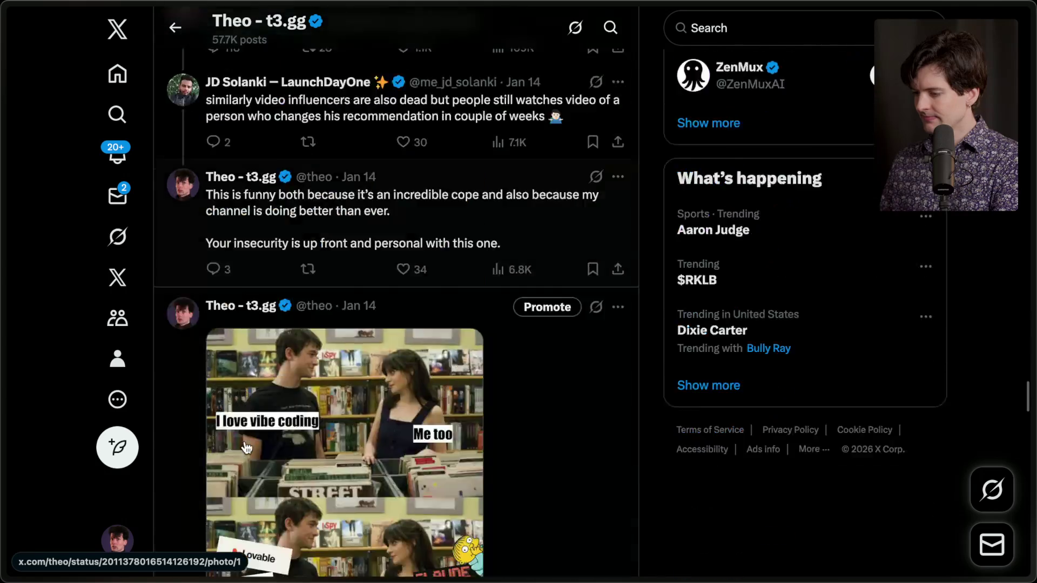
scroll(246, 449, "down", 10)
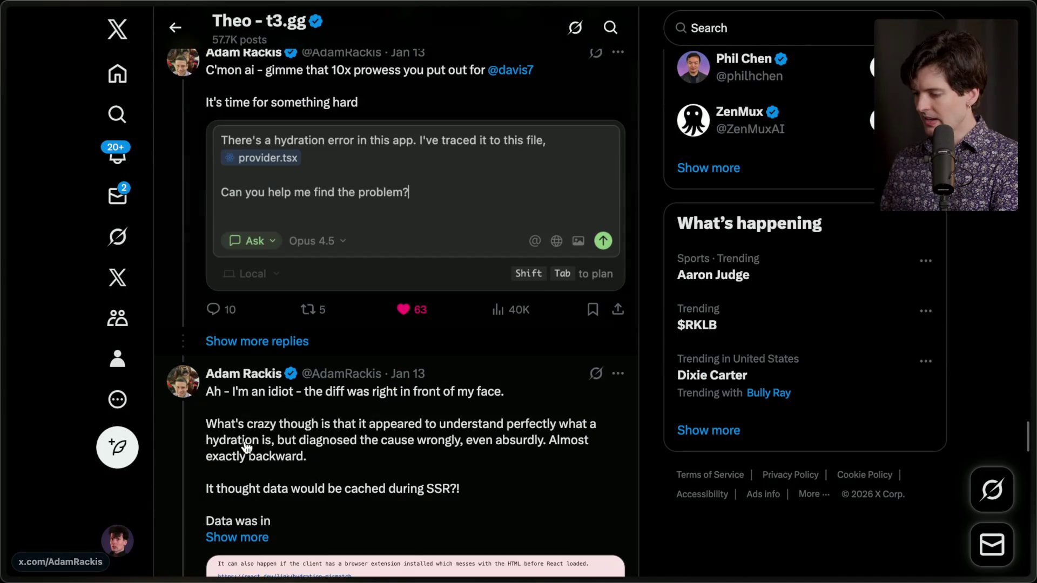
scroll(328, 409, "down", 5)
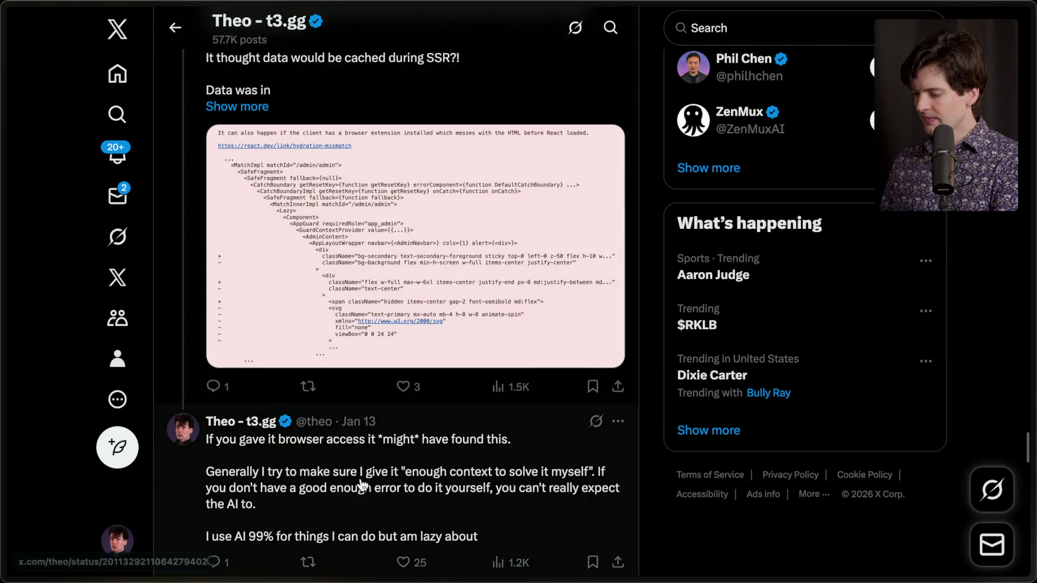
Open the reply about giving AI enough context, like it, and scroll up its thread
left_click(303, 419)
left_click(415, 290)
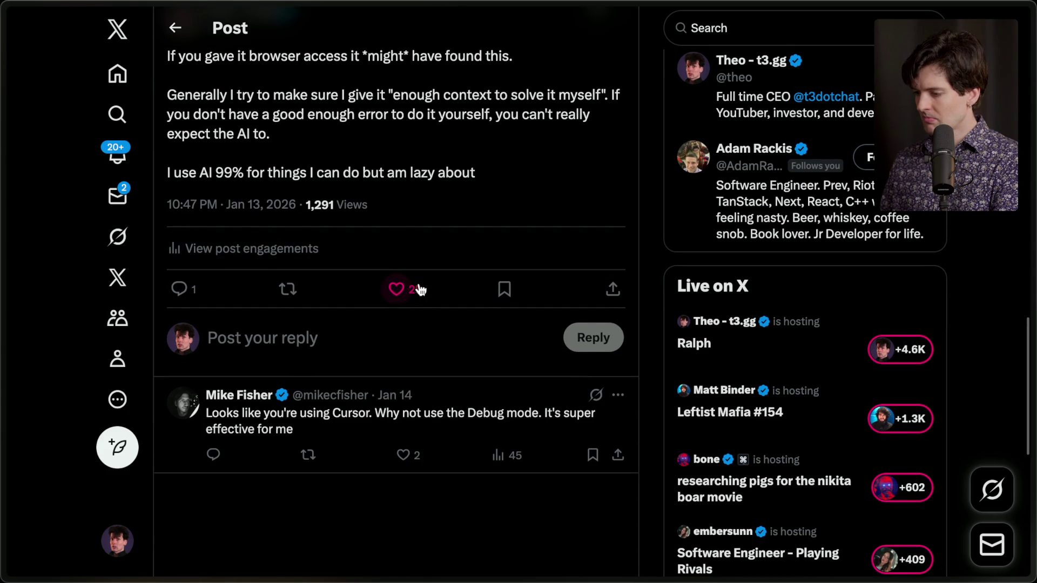
scroll(451, 205, "up", 10)
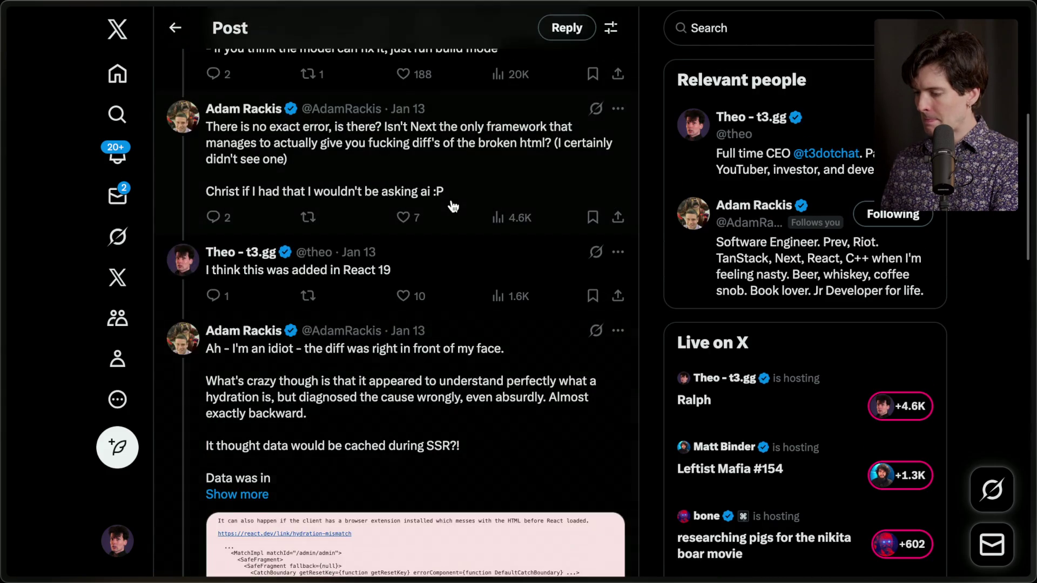
scroll(453, 206, "up", 4)
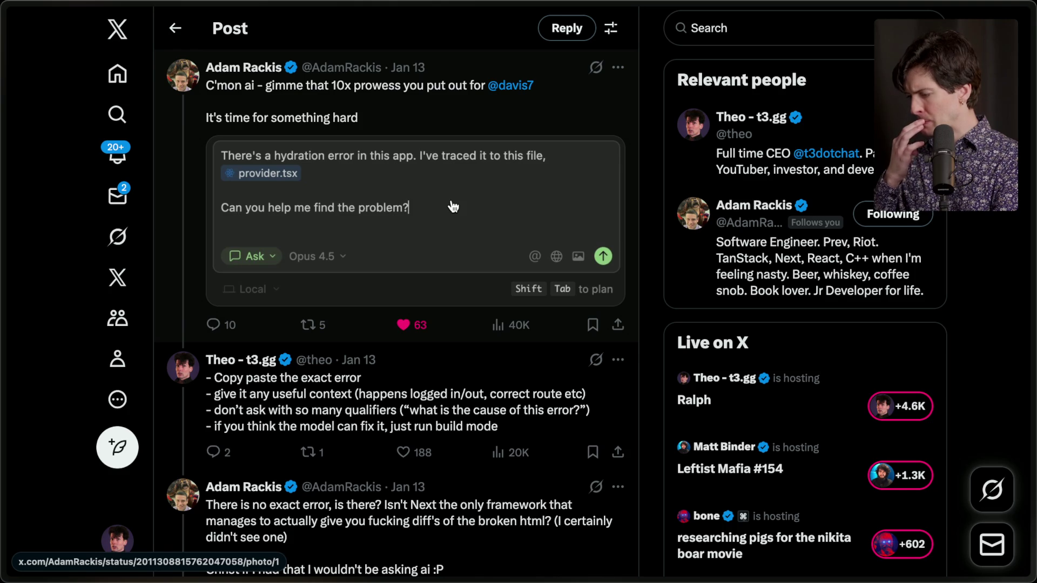
mouse_move(1033, 216)
left_click(878, 223)
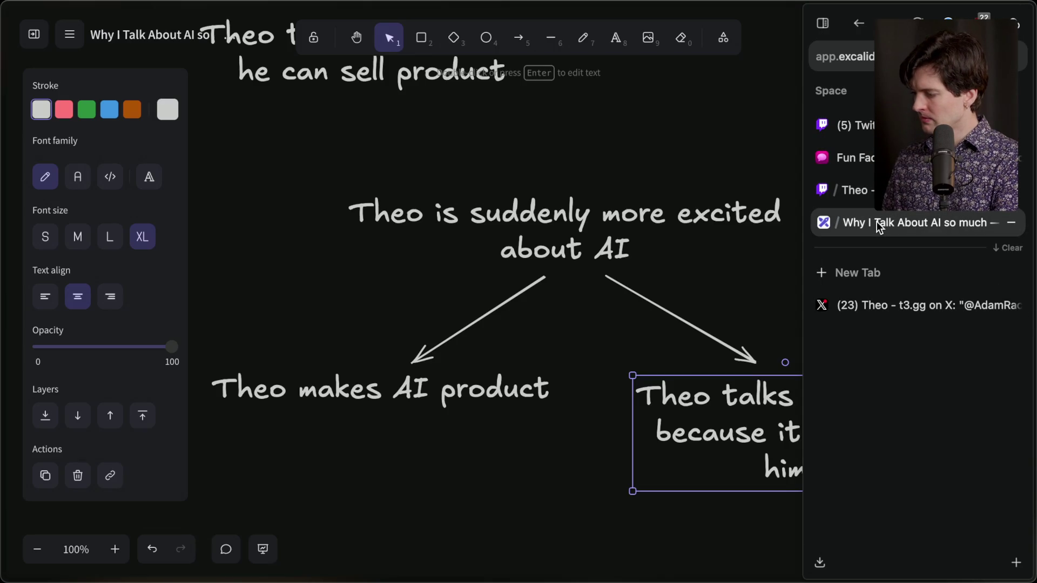
Create a new Excalidraw scene and name it 'Common AI mistakes'
left_click(35, 35)
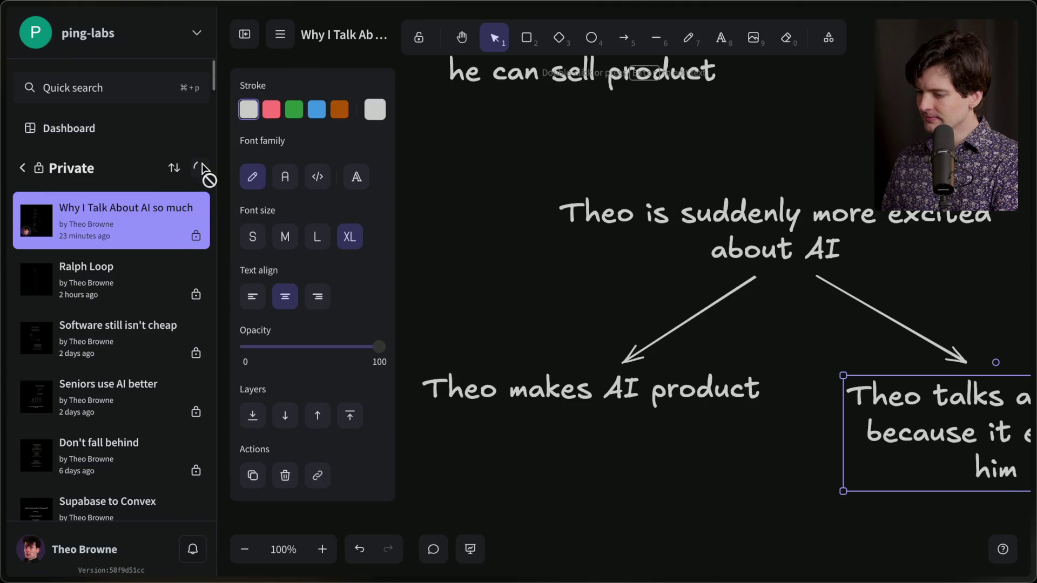
left_click(201, 166)
left_click(241, 37)
left_click(145, 42)
type("COmm")
key("ctrl+a")
type("Common mistakes")
key("ctrl+BackSpace")
type("AI mistakes")
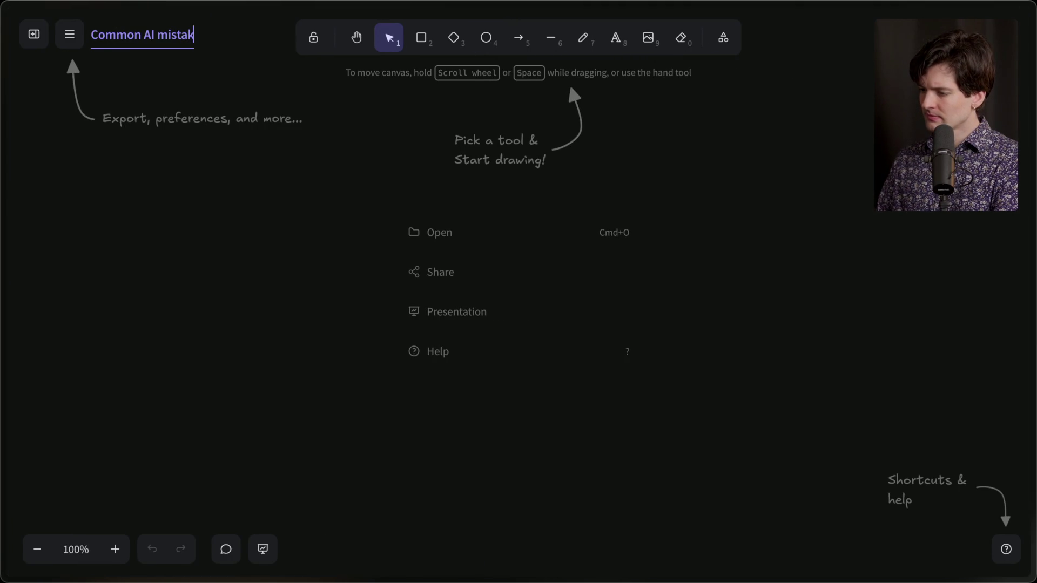
left_click(511, 118)
Add the heading 'Common mistakes using AI dev tools' near the top of the canvas
key("t")
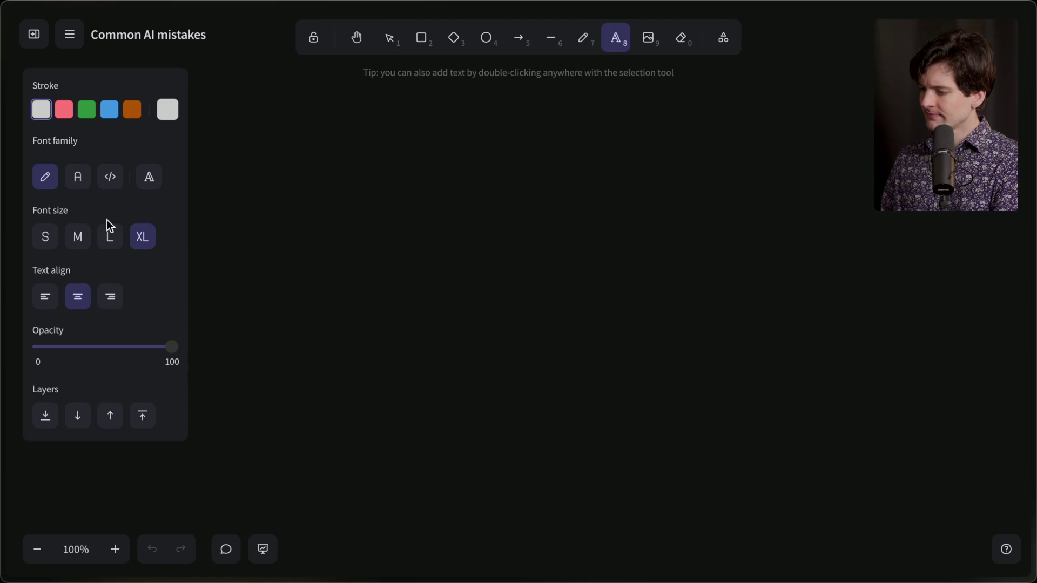
left_click(495, 122)
type("Commo")
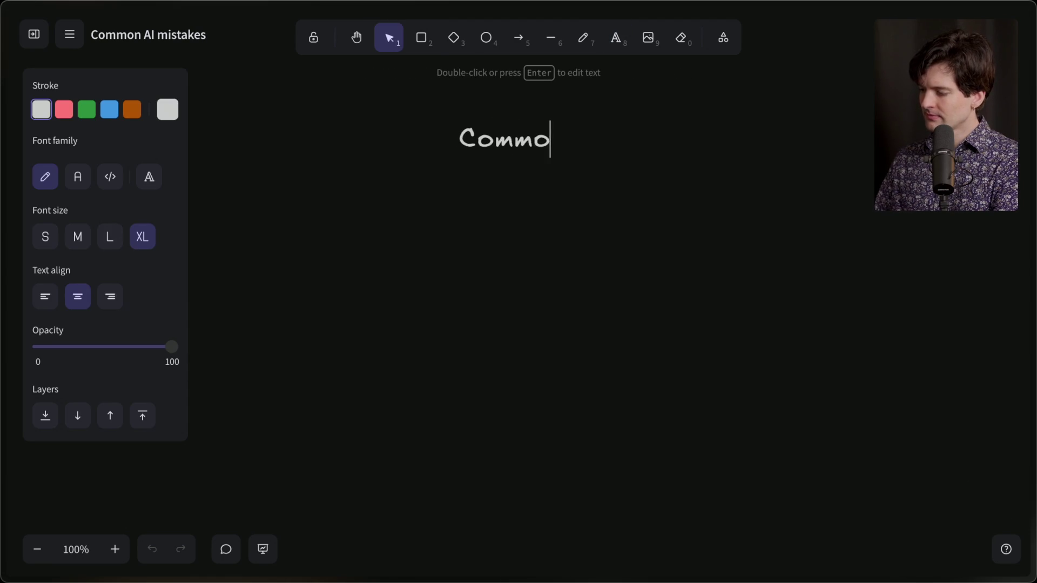
type("n mistakes using AI tools")
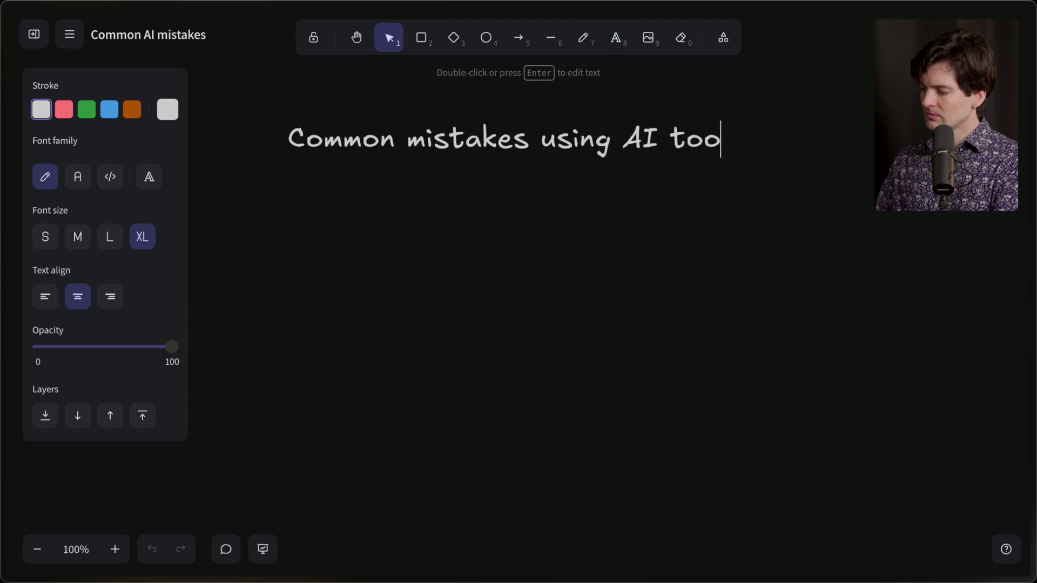
key("ctrl+BackSpace")
type("dev tools")
left_click(518, 259)
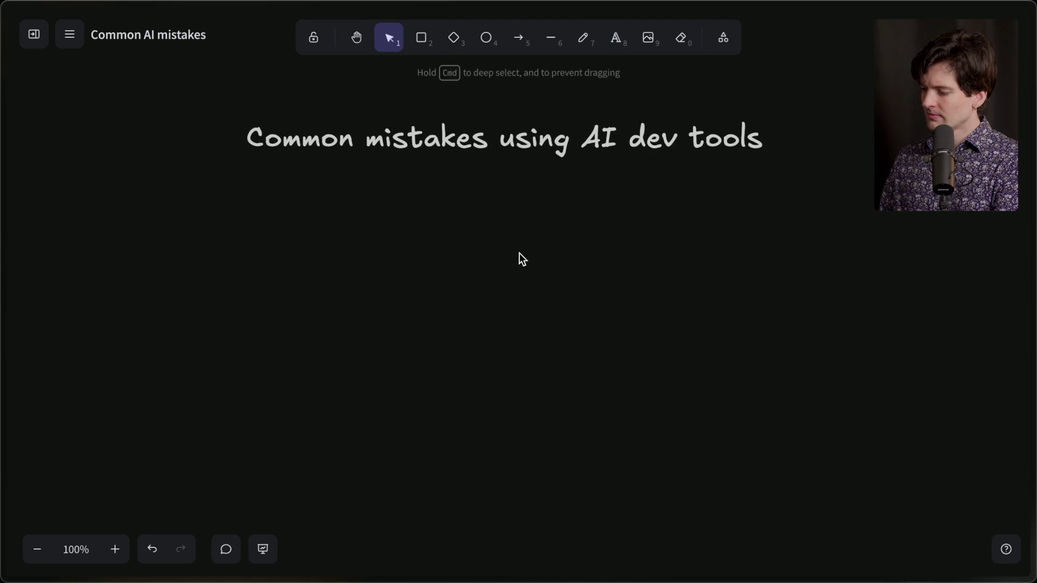
left_click_drag(515, 155, 515, 131)
left_click(519, 174)
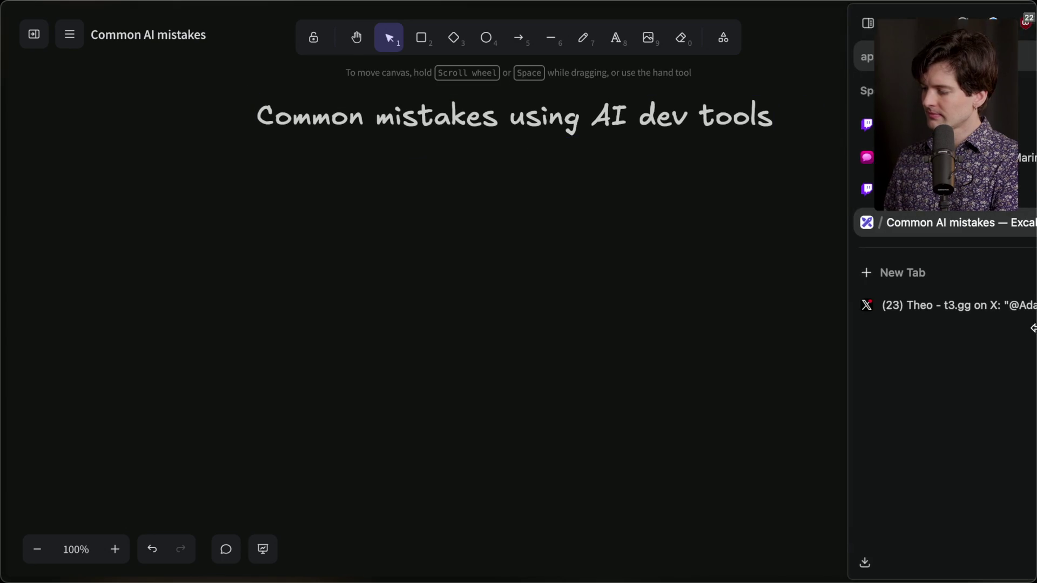
left_click(892, 313)
left_click(891, 190)
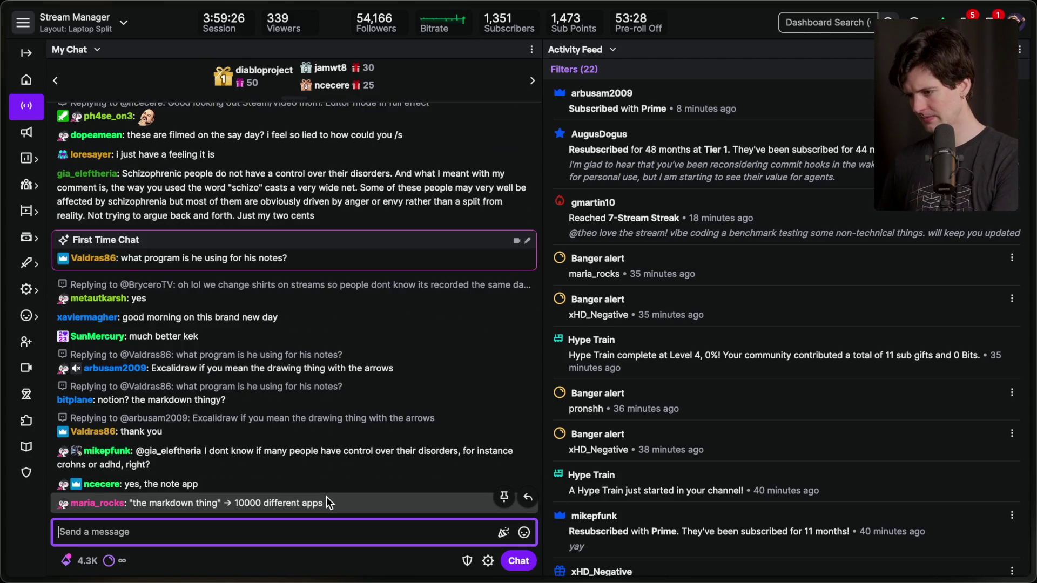
mouse_move(1032, 314)
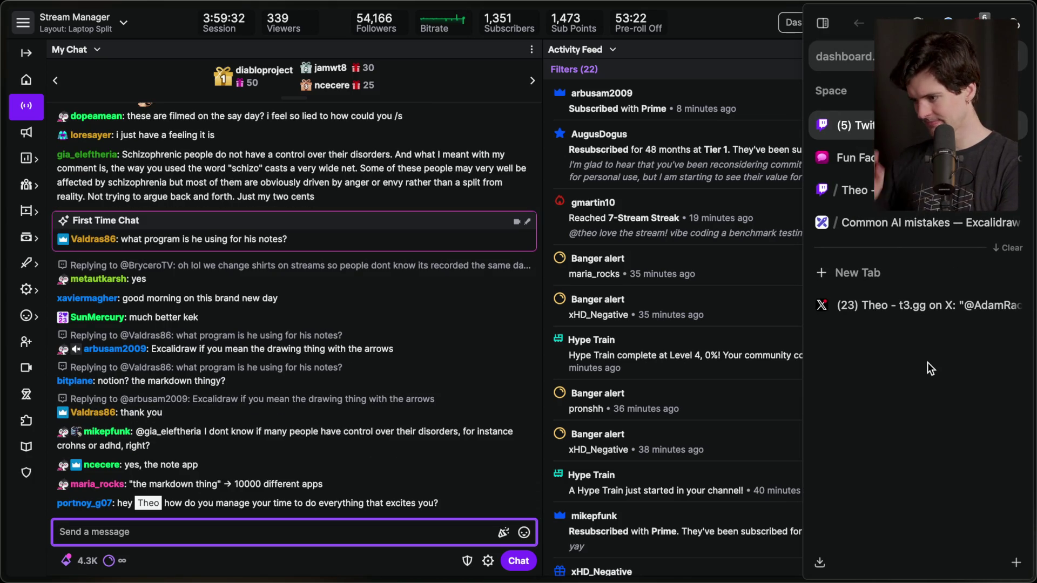
scroll(381, 287, "up", 3)
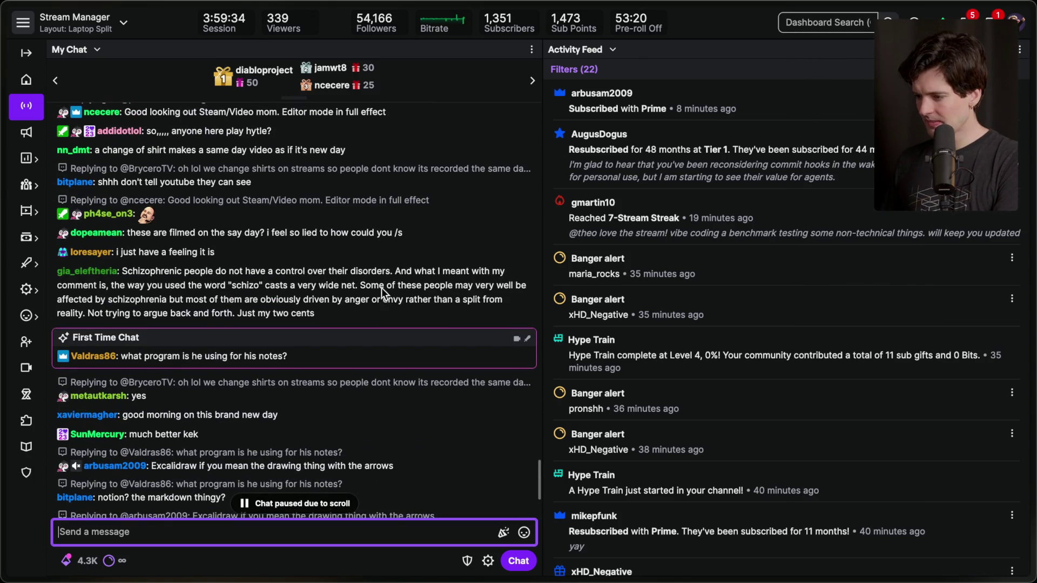
double_click(303, 313)
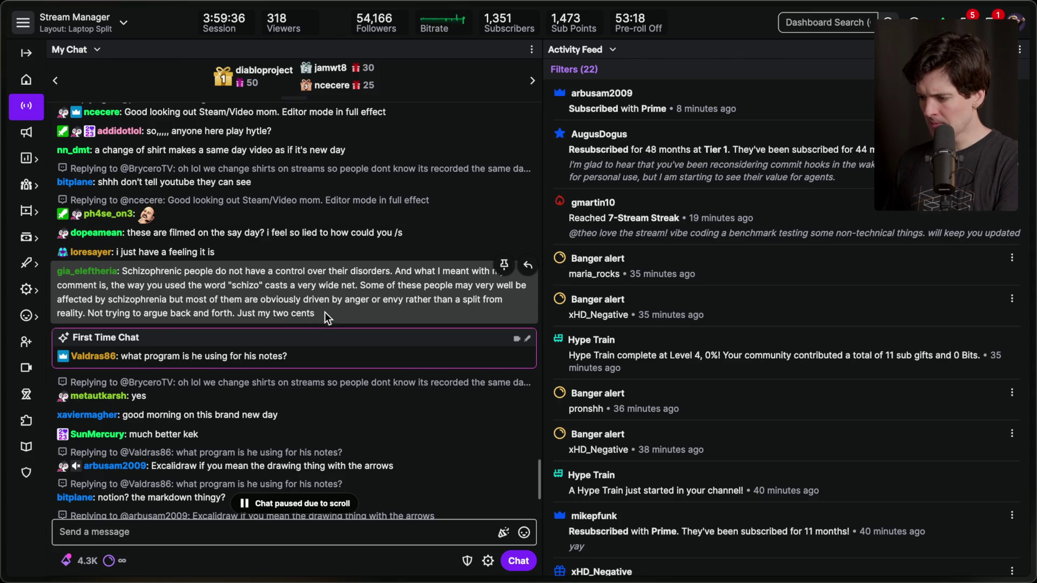
triple_click(325, 311)
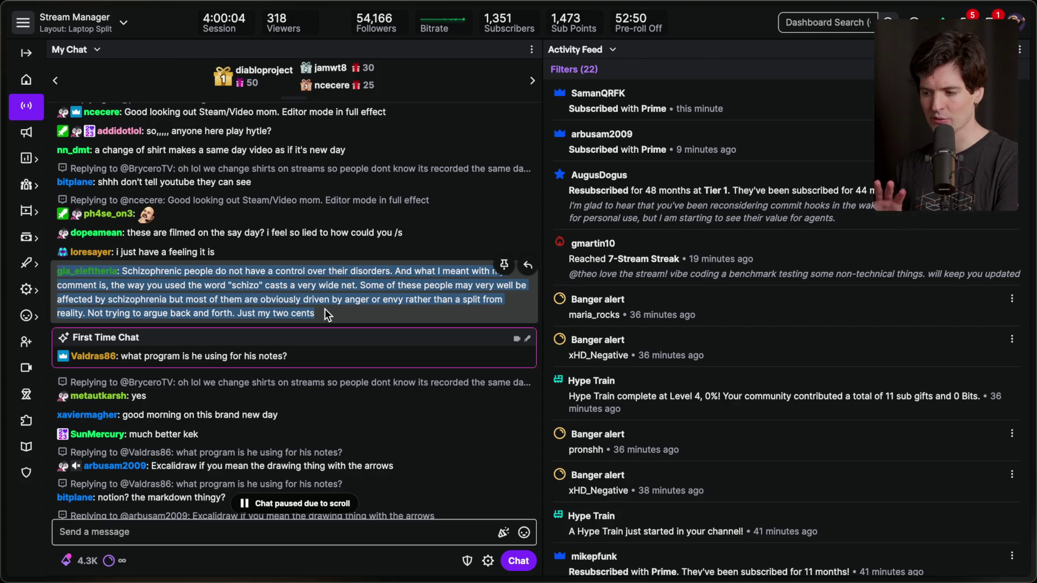
left_click(324, 308)
scroll(325, 309, "down", 5)
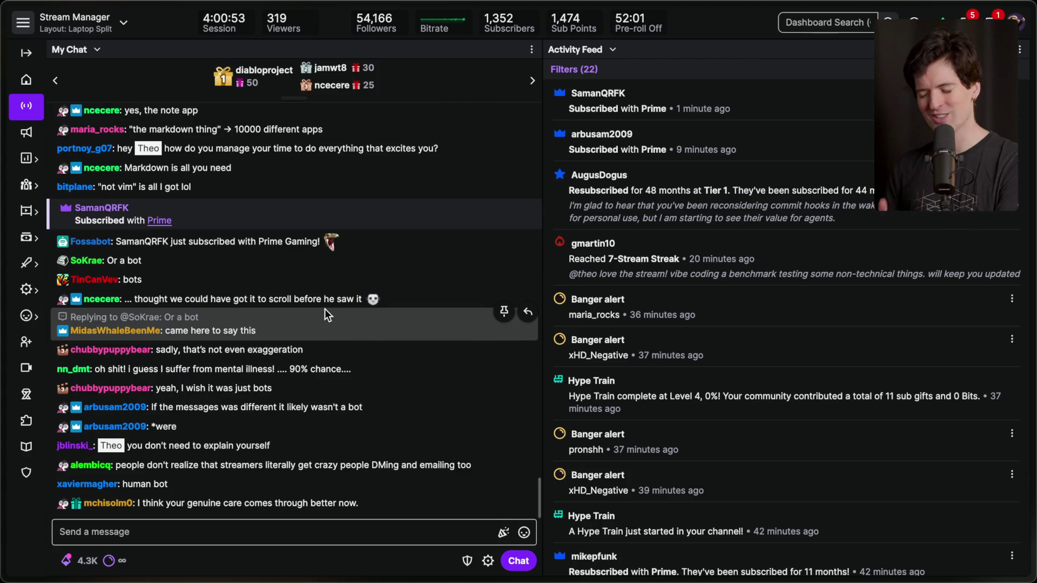
mouse_move(914, 362)
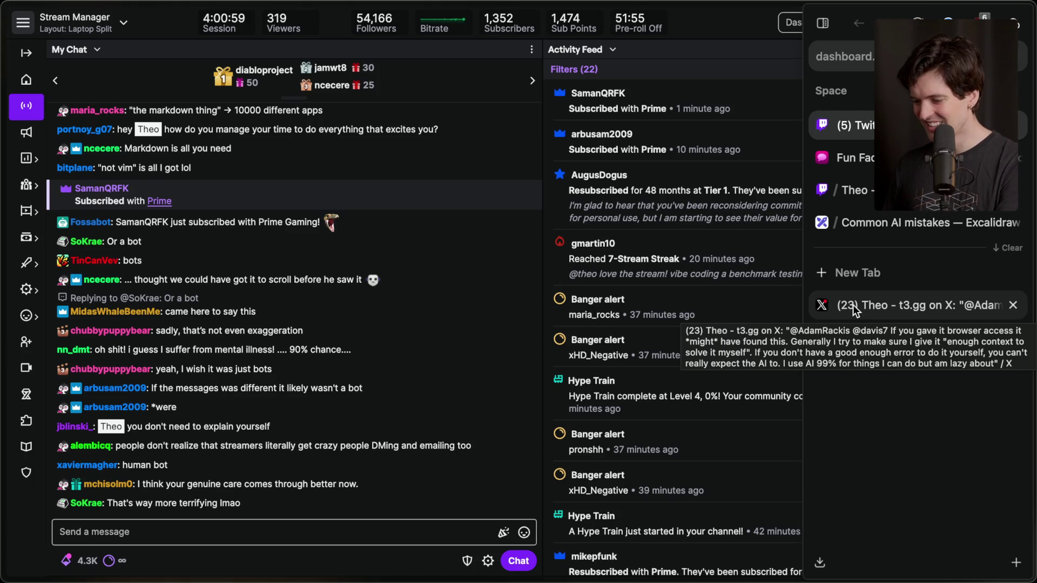
left_click(854, 305)
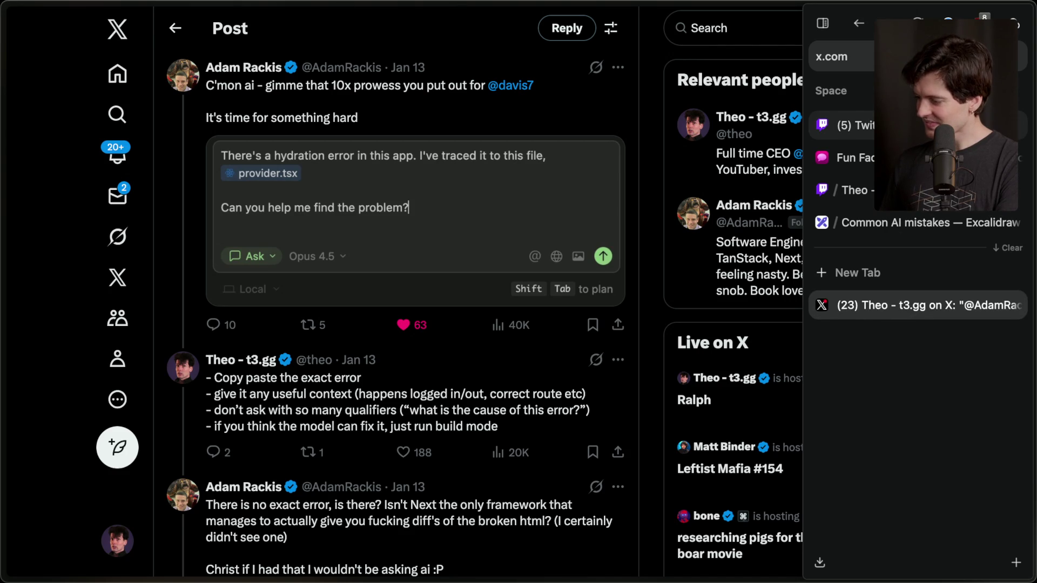
left_click(853, 125)
left_click(301, 529)
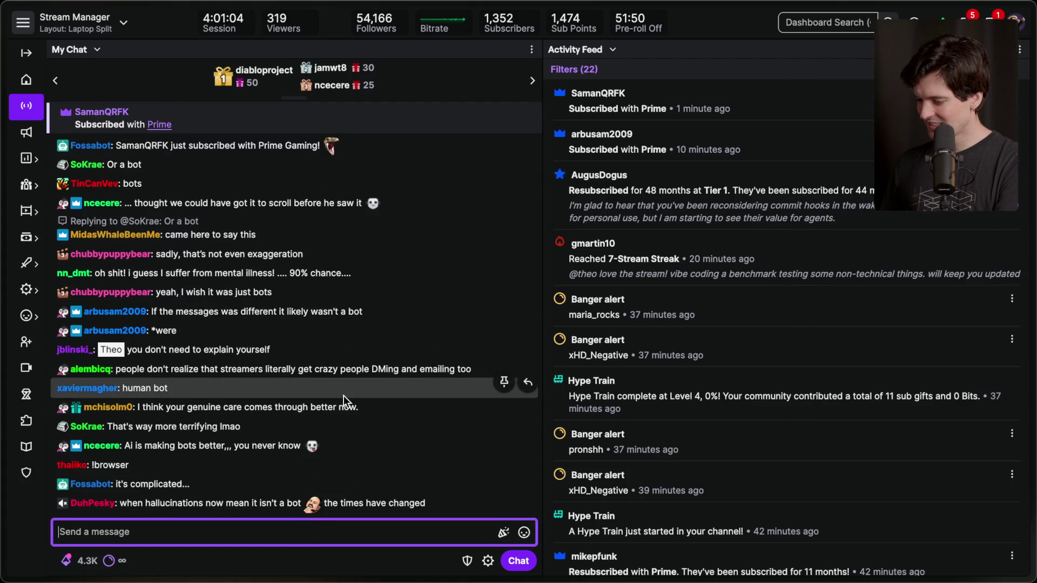
Add a stream marker named 'Common AI mistakes' with the /marker chat command
type("/marker")
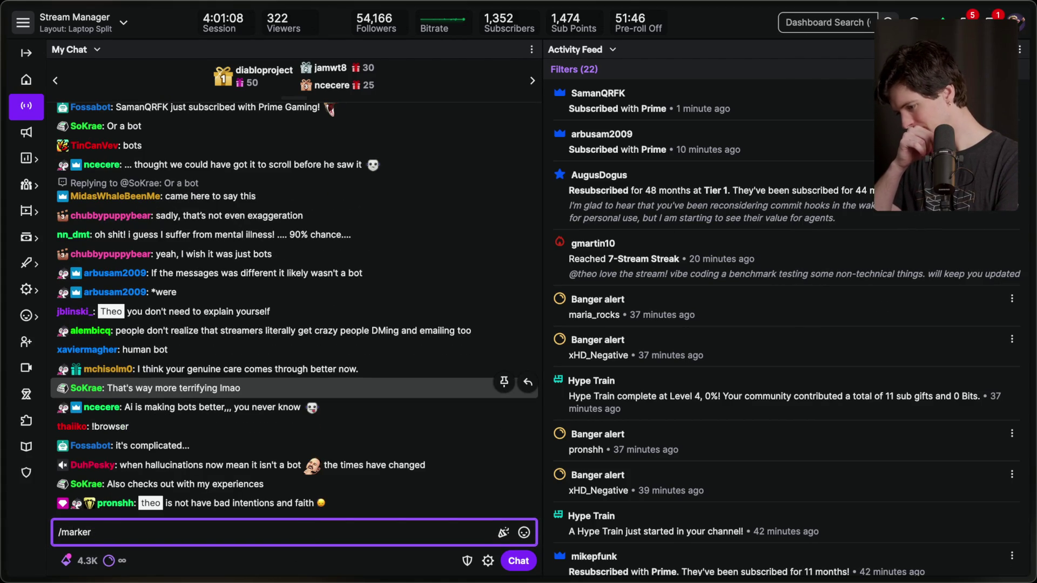
key("super+Tab")
key("super+Tab")
type("Common AI mistakes")
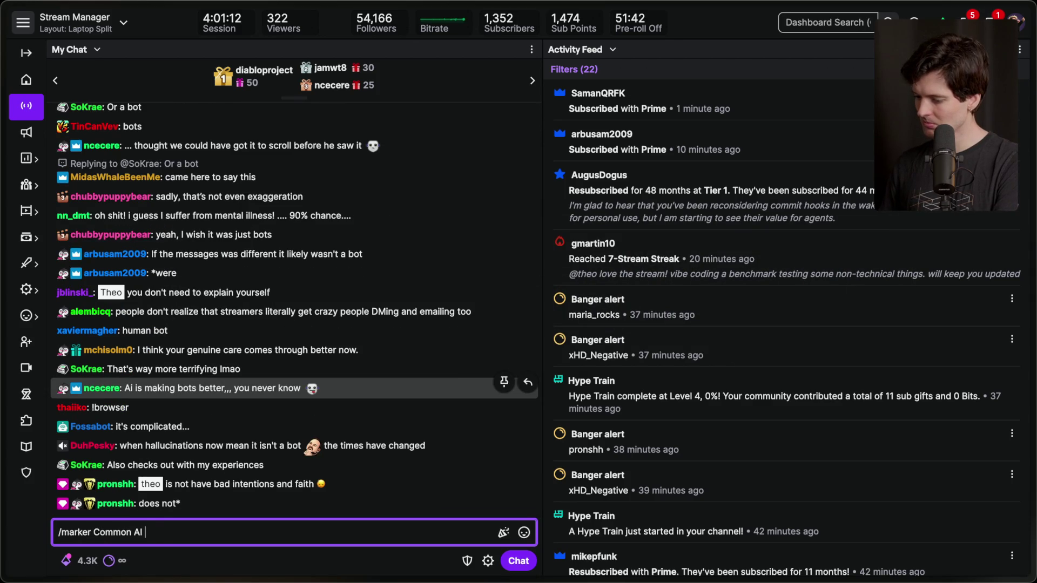
key("Return")
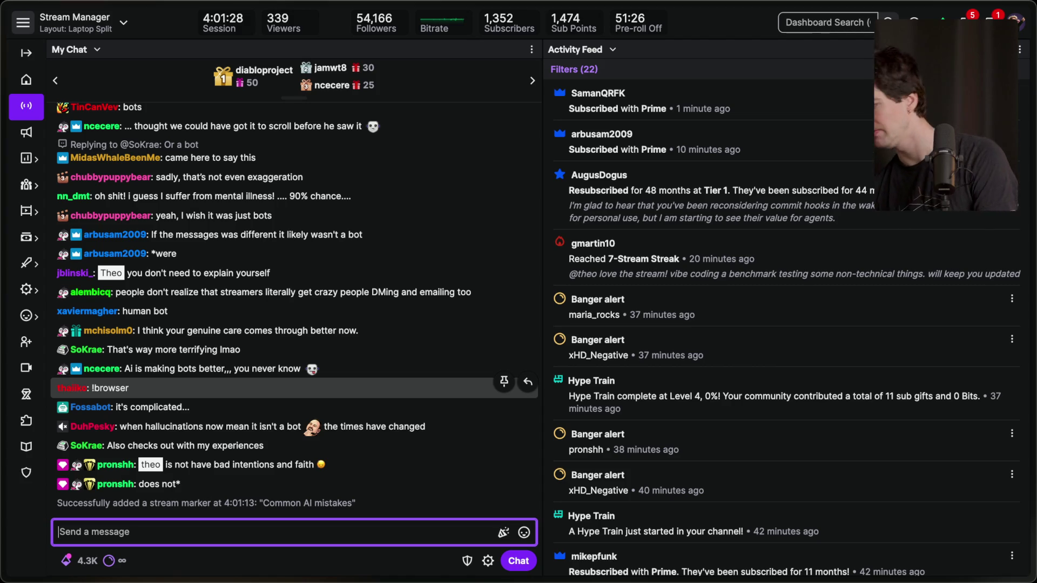
Highlight and clear a resub message, a Prime subscription line and a viewer name in the Activity Feed
left_click(572, 206)
left_click(833, 221, "shift")
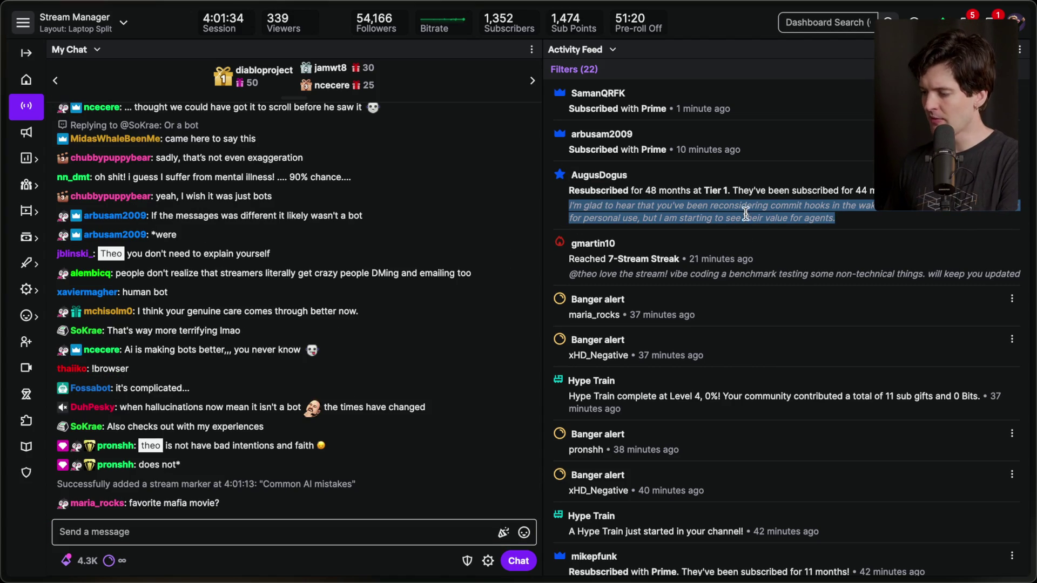
left_click(683, 201)
left_click_drag(646, 194, 839, 219)
left_click(841, 221)
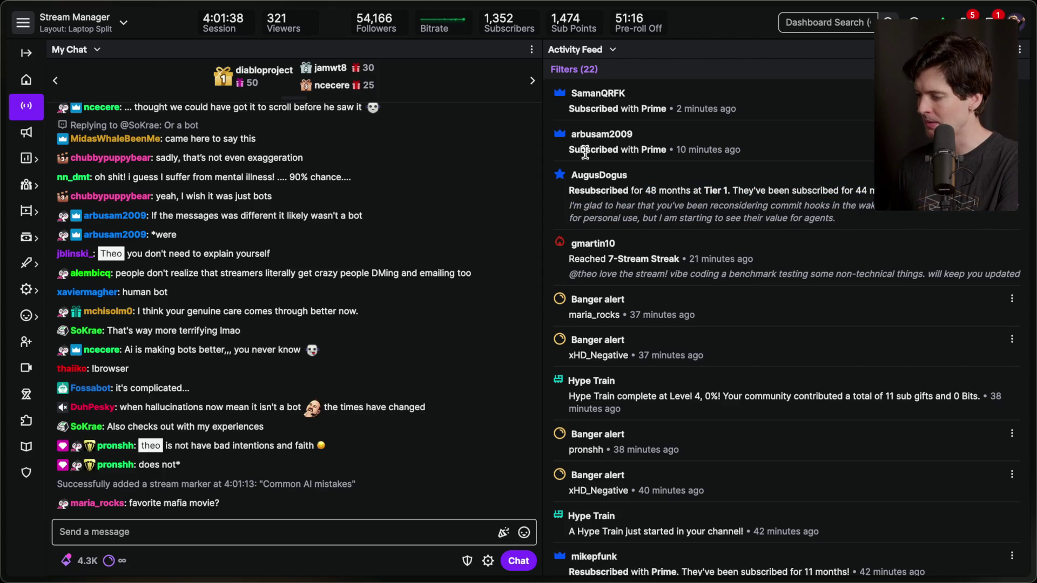
left_click_drag(560, 151, 721, 152)
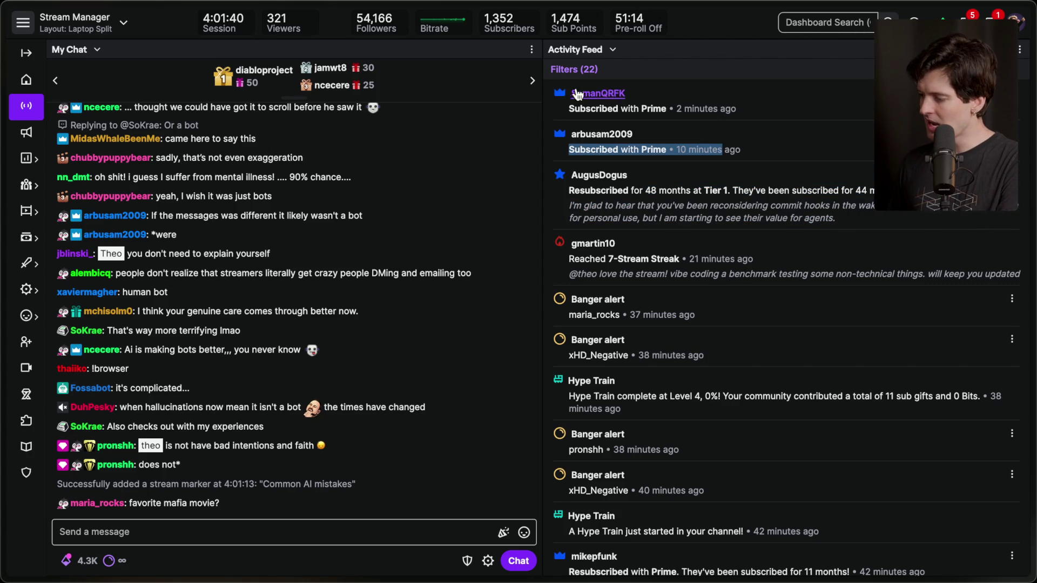
left_click(640, 96)
left_click_drag(788, 108, 645, 108)
left_click(654, 116)
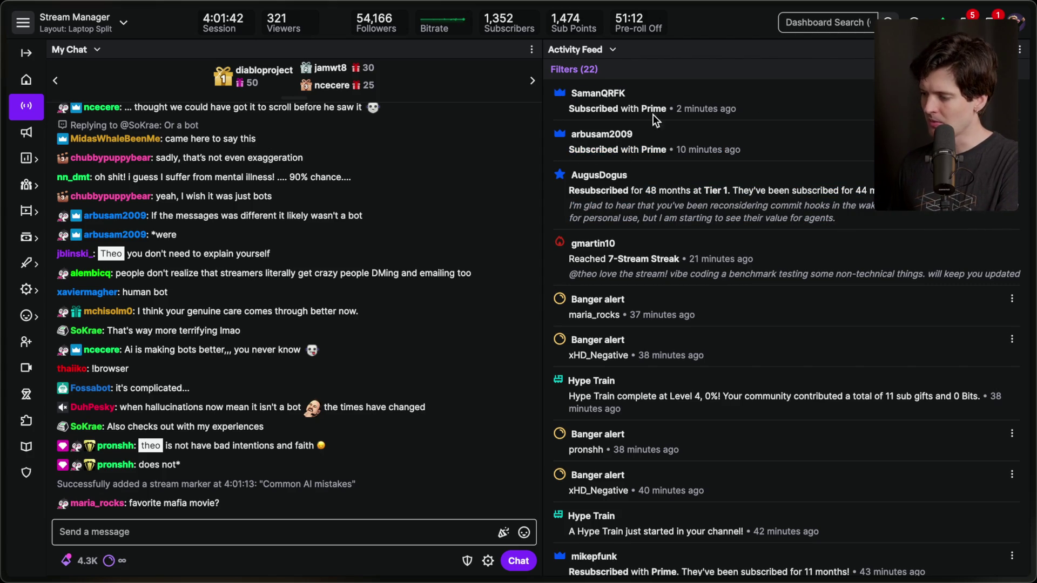
Scroll through the Activity Feed, then bring up the Common AI mistakes whiteboard
scroll(644, 320, "down", 3)
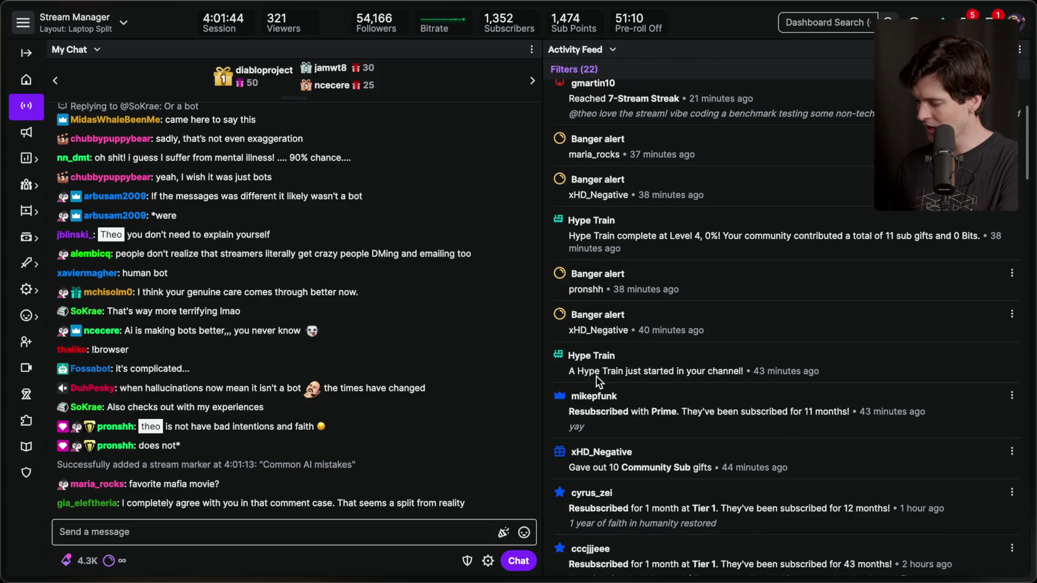
left_click_drag(563, 465, 745, 486)
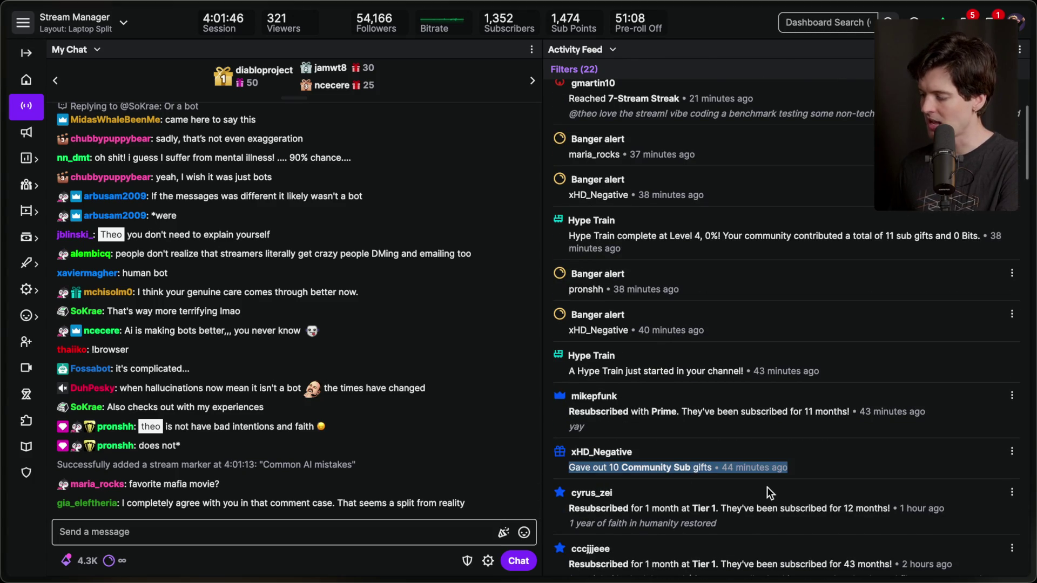
scroll(766, 487, "down", 2)
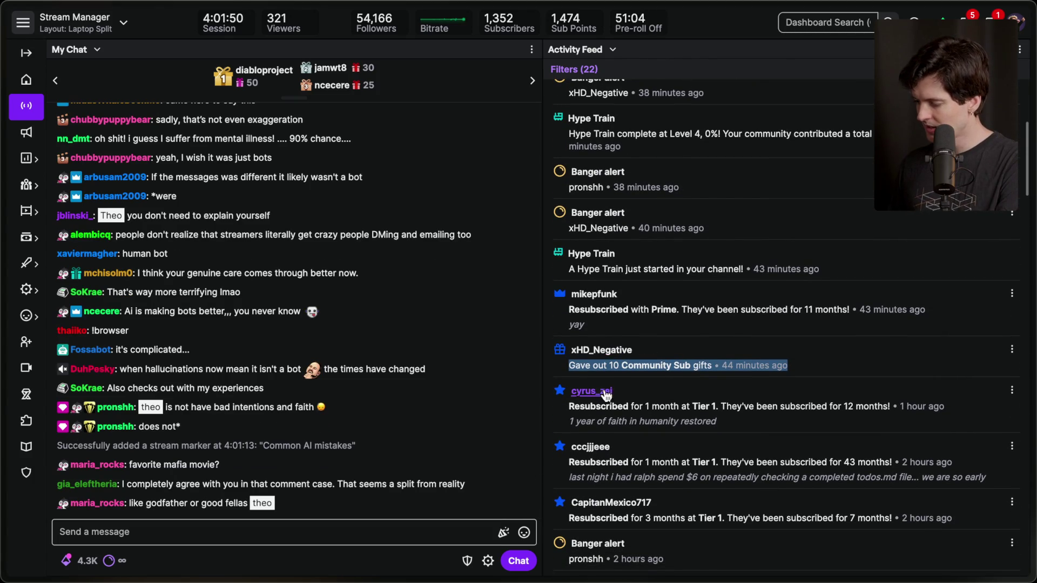
left_click(562, 371)
scroll(730, 372, "up", 5)
mouse_move(1032, 356)
left_click(929, 223)
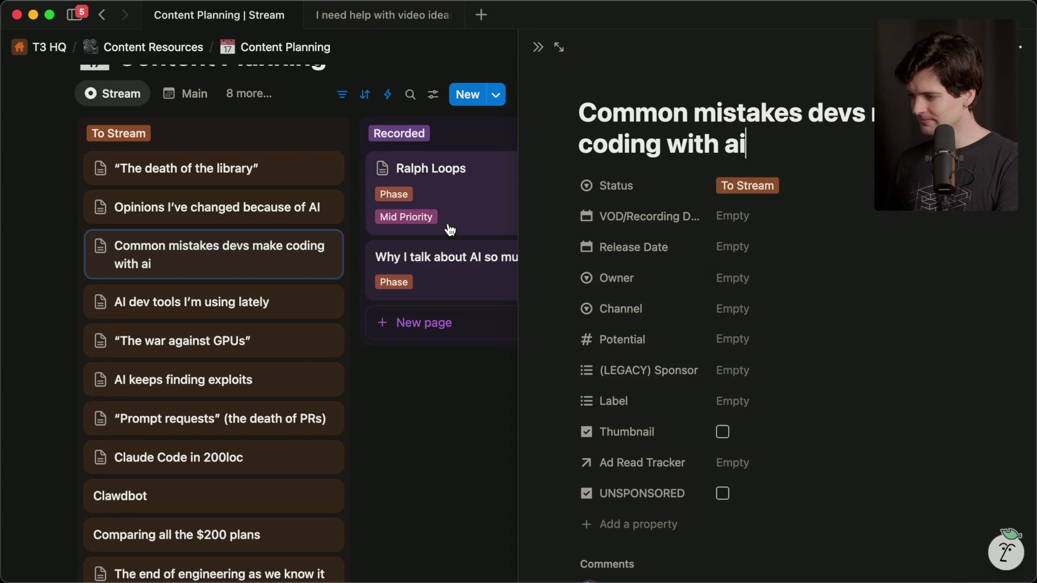
scroll(655, 335, "down", 10)
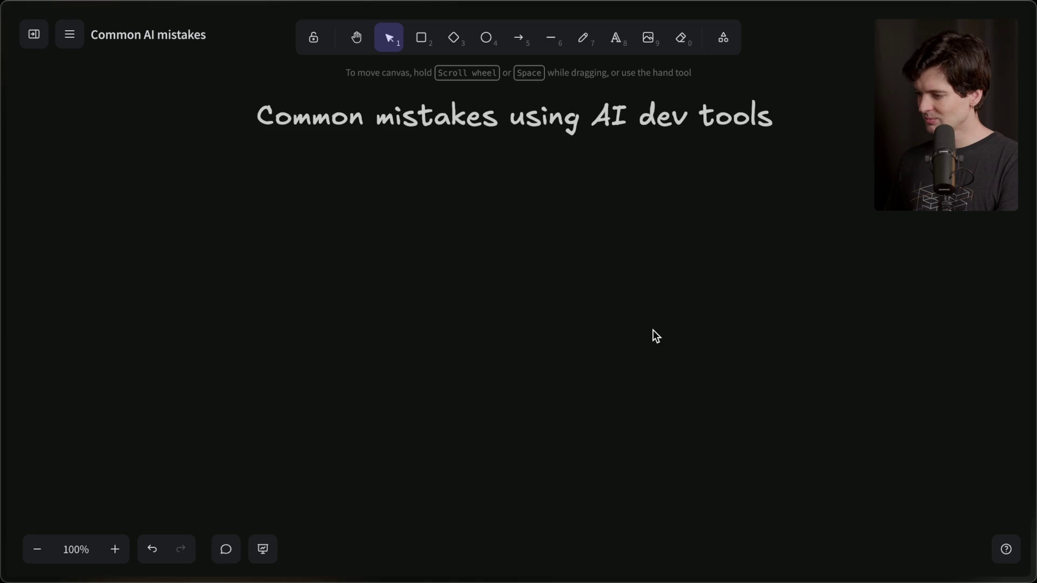
Add the large subheading 'Selecting the right problem' below the title and centre it
double_click(493, 201)
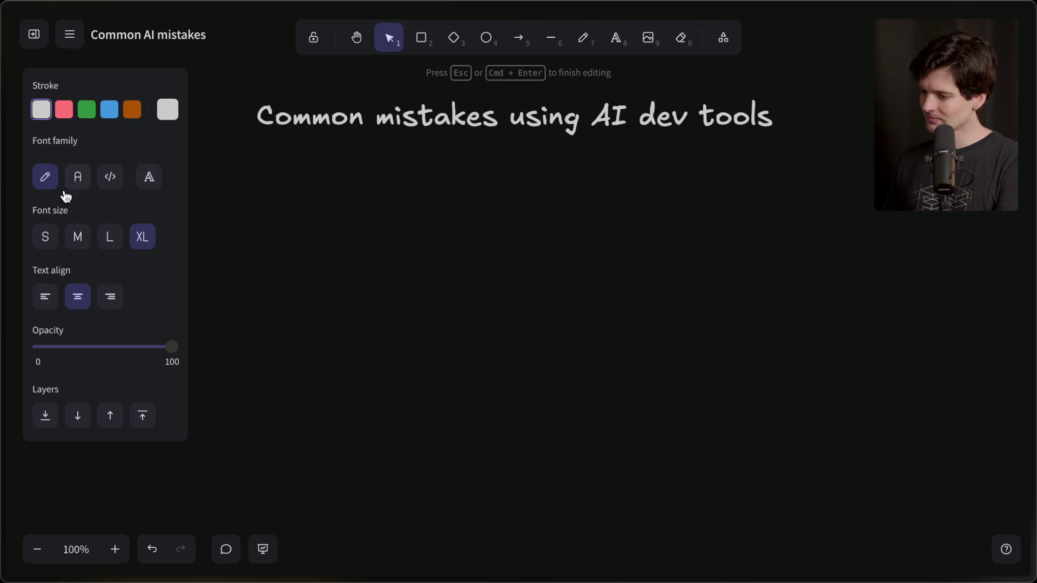
left_click(110, 237)
type("Sel")
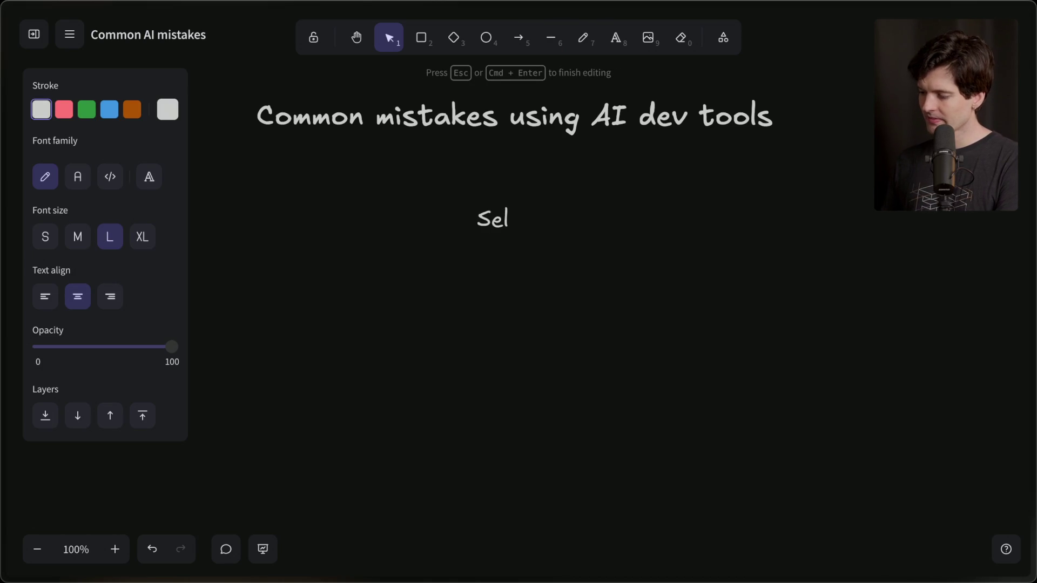
type("ecting the right problem")
left_click(406, 426)
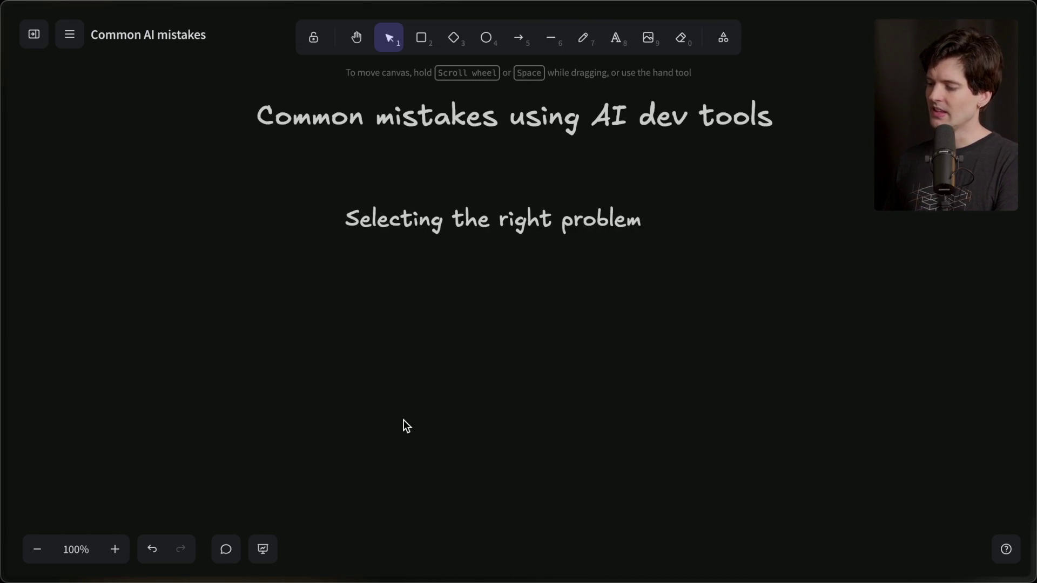
left_click_drag(446, 236, 469, 239)
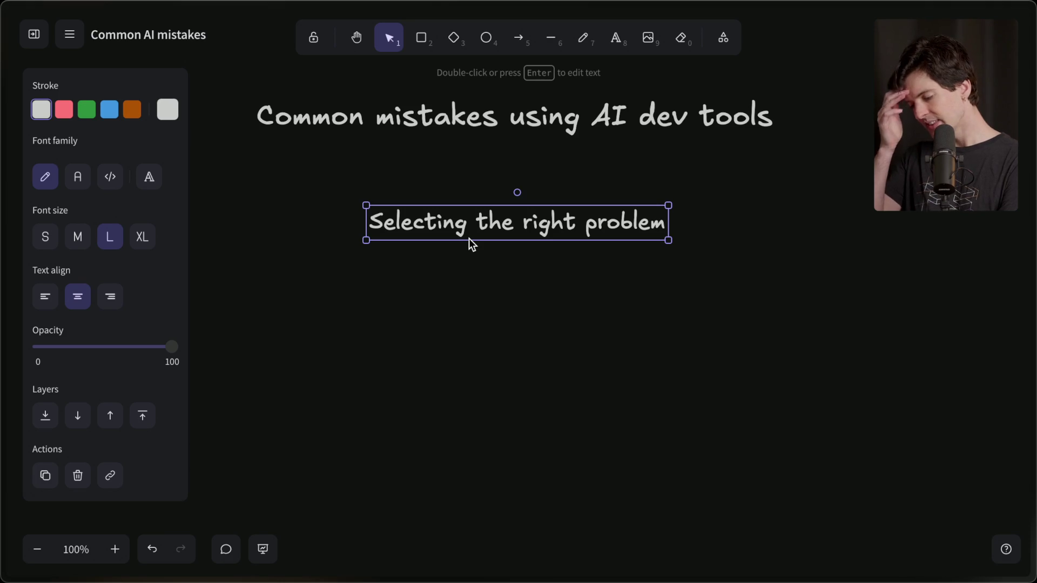
left_click(482, 366)
scroll(479, 365, "down", 5)
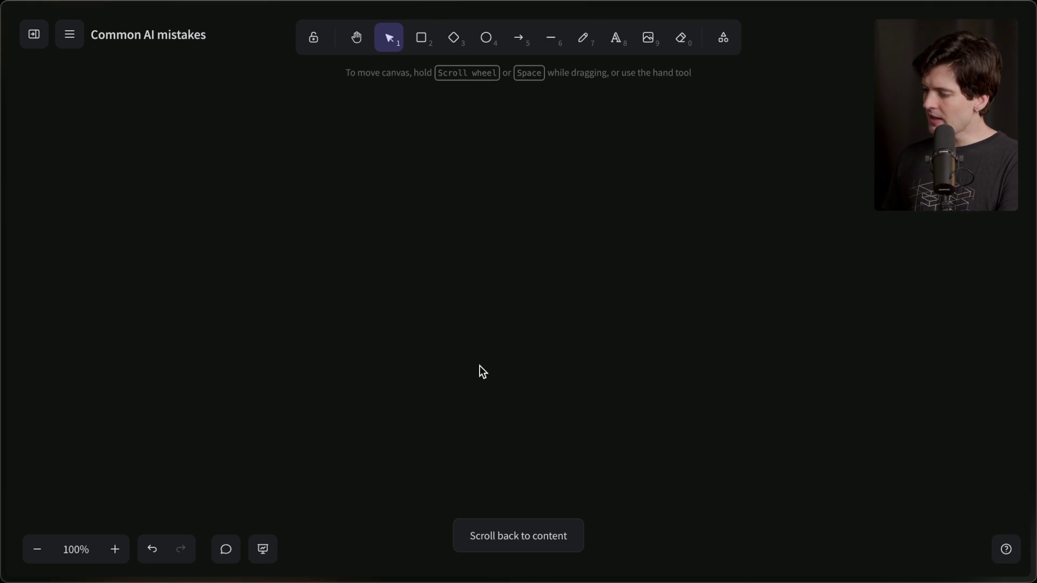
Sketch a tall rectangle divided into rows by three horizontal lines
scroll(480, 365, "up", 1)
left_click(435, 36)
mouse_move(335, 174)
left_mouse_down()
mouse_move(483, 398)
mouse_move(518, 409)
left_mouse_up()
left_click(551, 37)
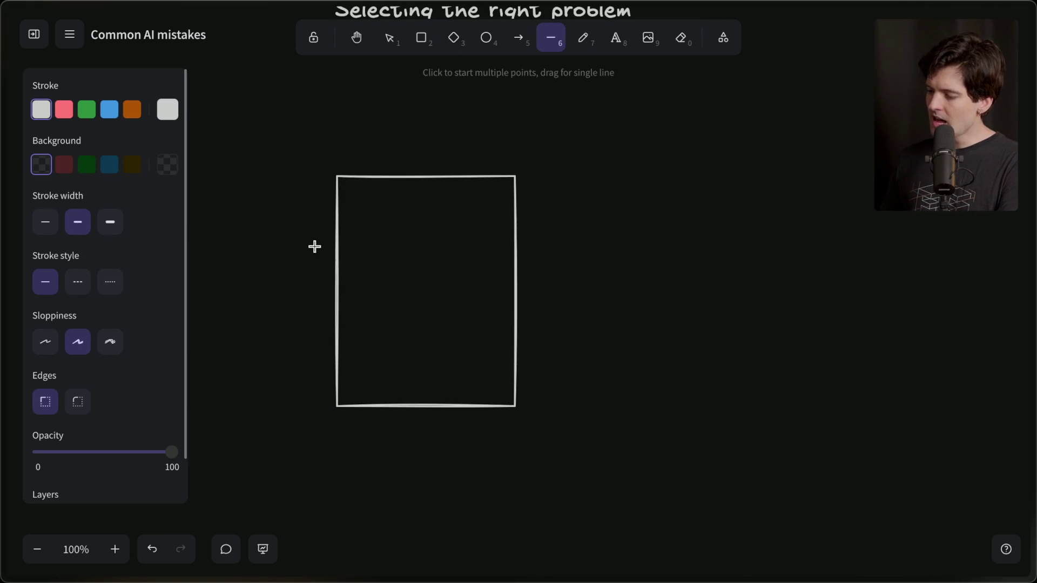
left_click_drag(337, 227, 531, 227)
mouse_move(456, 229)
left_mouse_down("alt")
mouse_move(416, 279)
mouse_move(418, 298)
left_mouse_up("alt")
left_click_drag(419, 297, 426, 363)
key("ctrl+z")
left_click_drag(456, 297, 467, 357)
left_click_drag(463, 225, 454, 225)
Add the quote "I have a problem" above it and delete the sketched table
double_click(412, 118)
type("\"I ")
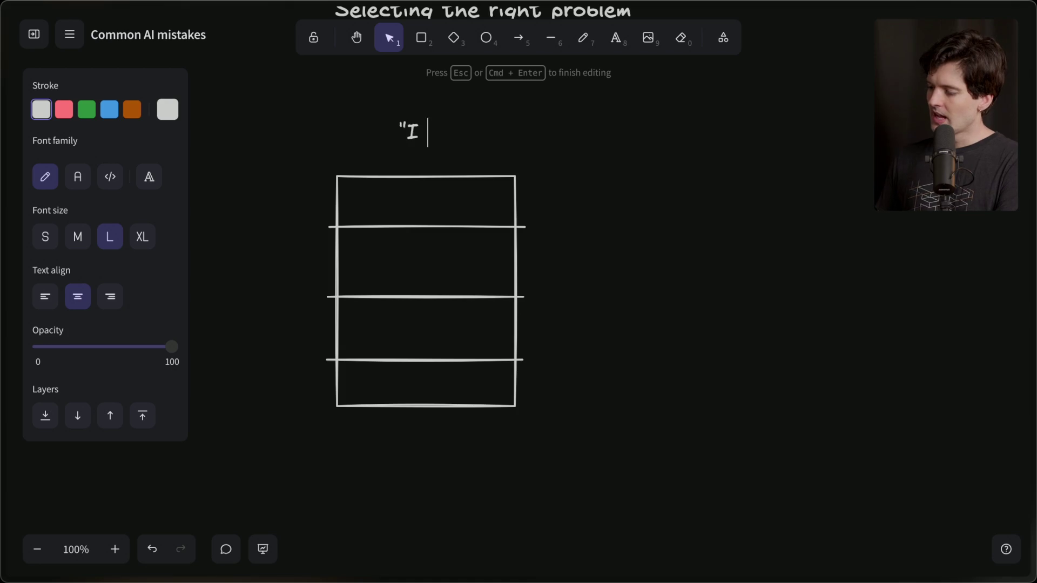
type("have a problem\"")
left_click(452, 156)
left_click(458, 133)
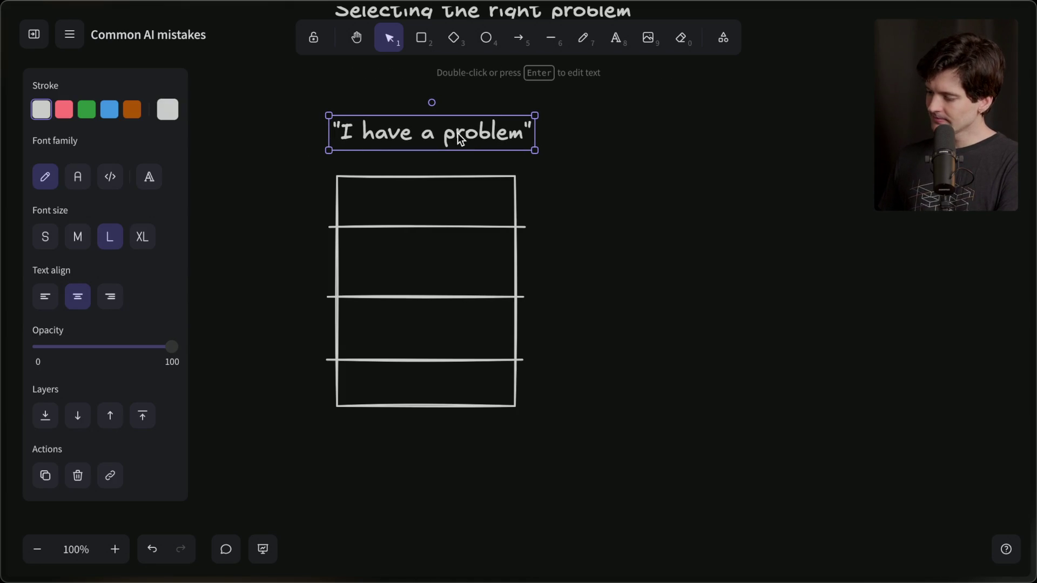
left_click_drag(285, 185, 602, 478)
key("Delete")
Move the quote toward the centre and start a list with '1. Is it really a problem?'
mouse_move(463, 132)
left_mouse_down()
mouse_move(499, 225)
mouse_move(515, 211)
left_mouse_up()
double_click(483, 255)
type("1. Is it really a problem?")
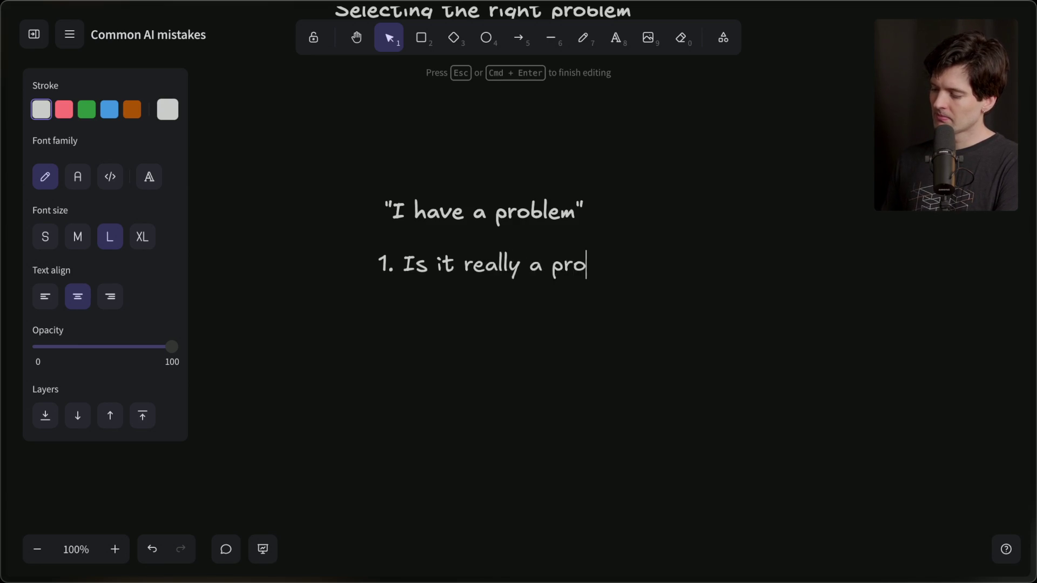
key("Return")
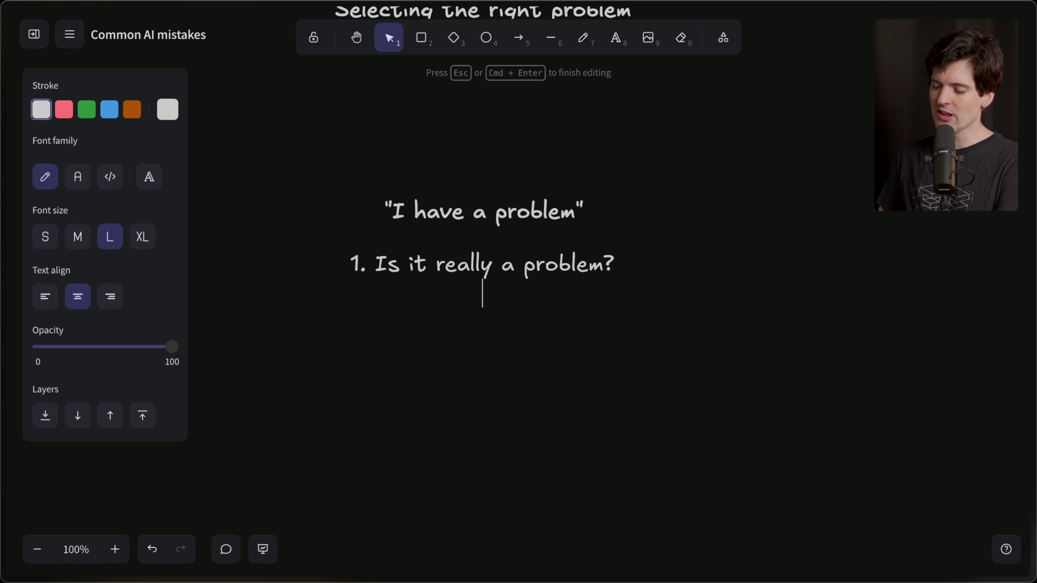
Add list items '2. The obvious solution', '3. The harder solution' and '4. Try something new'
type("2. ")
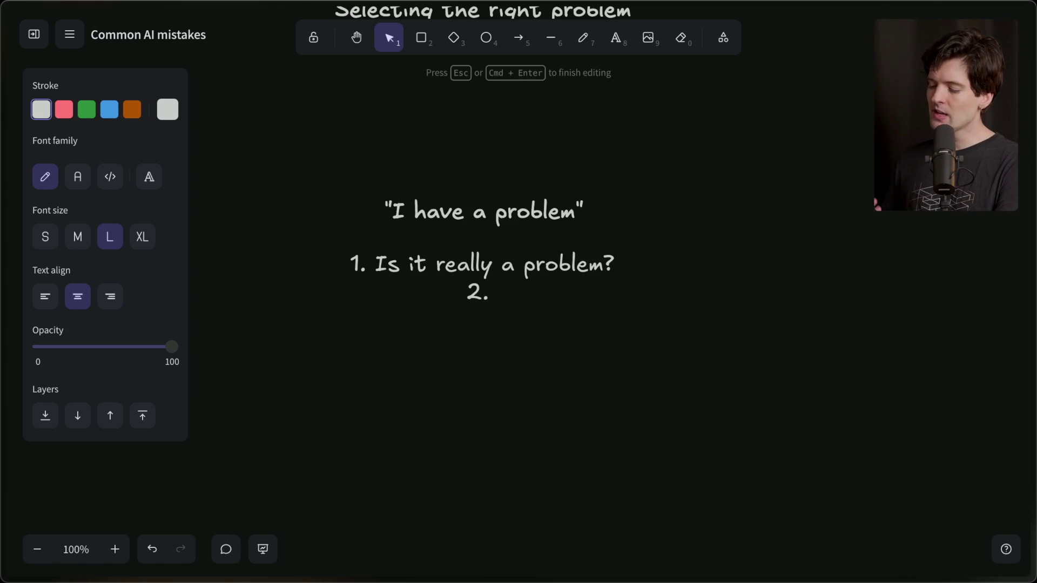
type("The obvious")
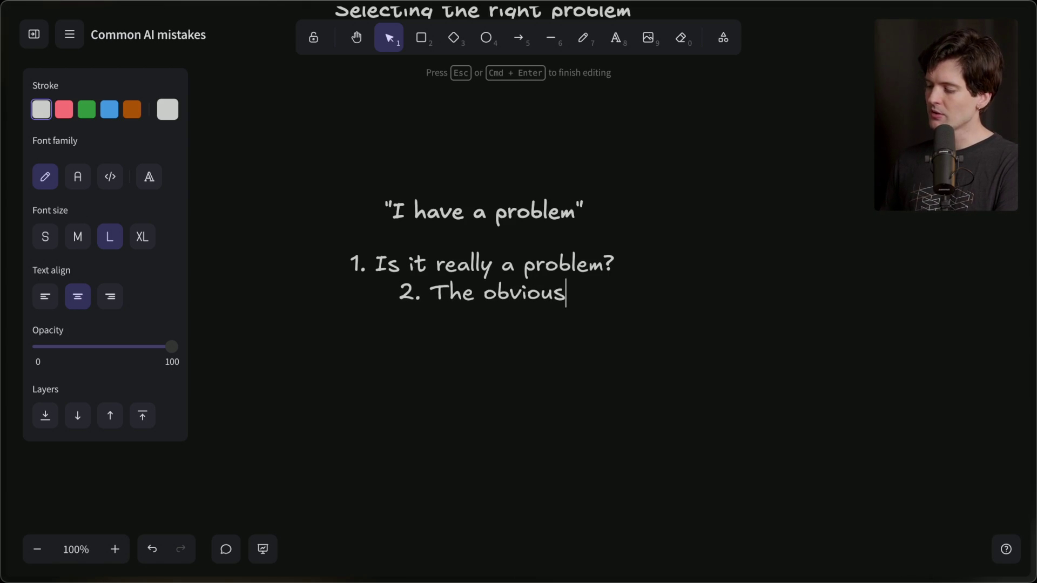
type(" solution")
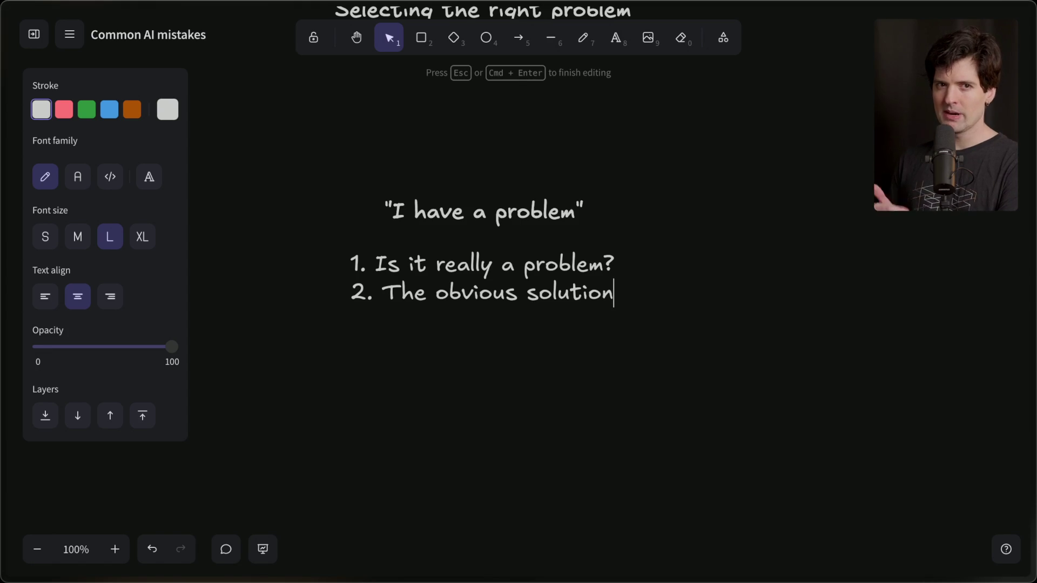
key("Return")
type("3. ")
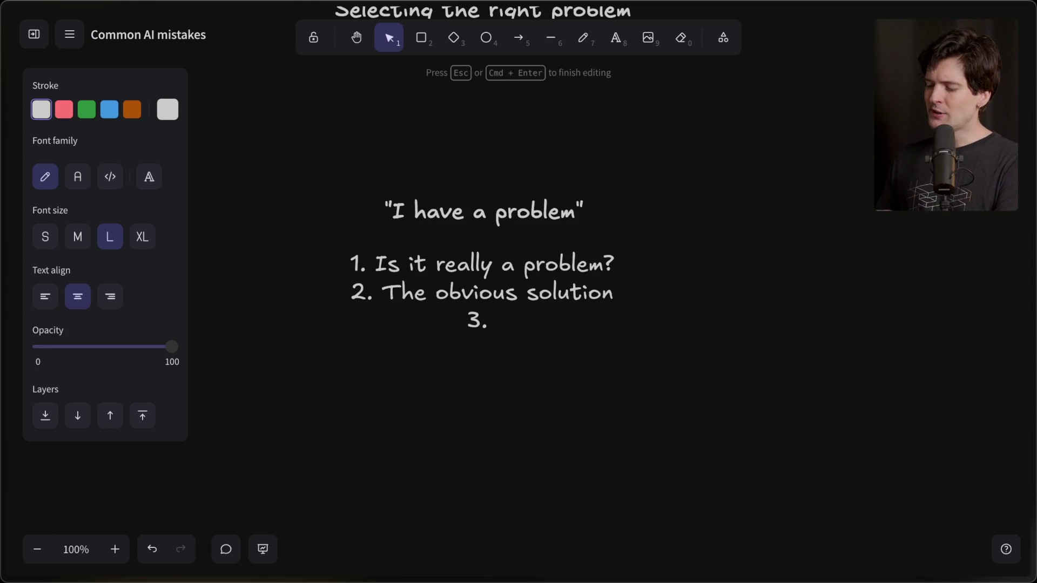
type("The harder solution")
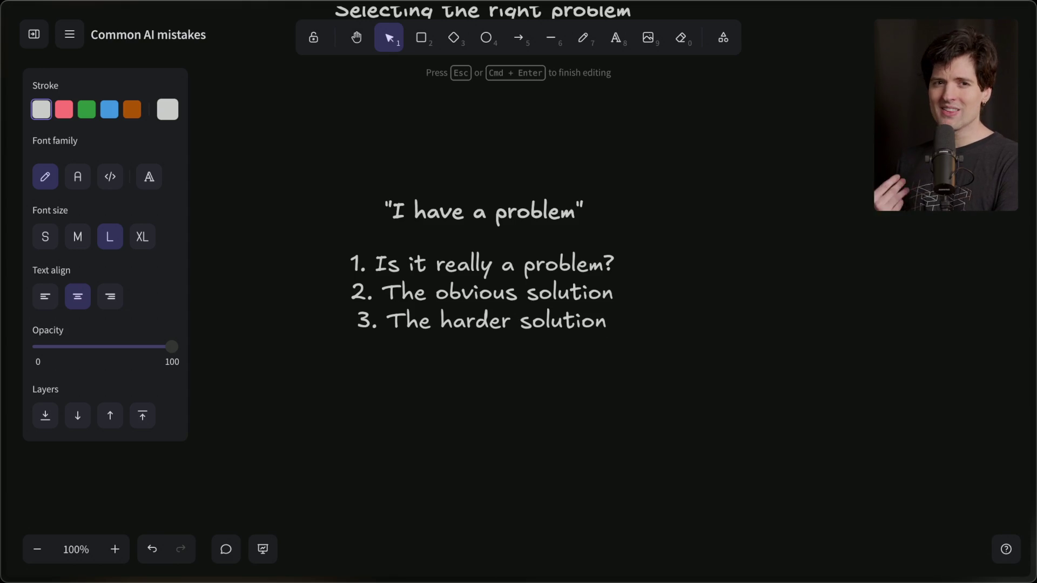
key("Return")
type("4. ")
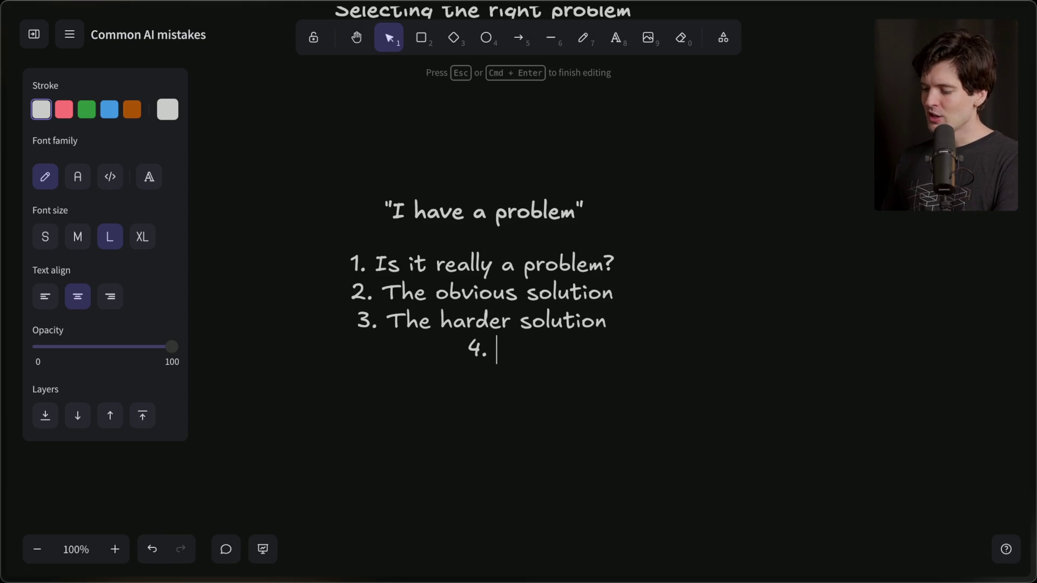
type("Try something new")
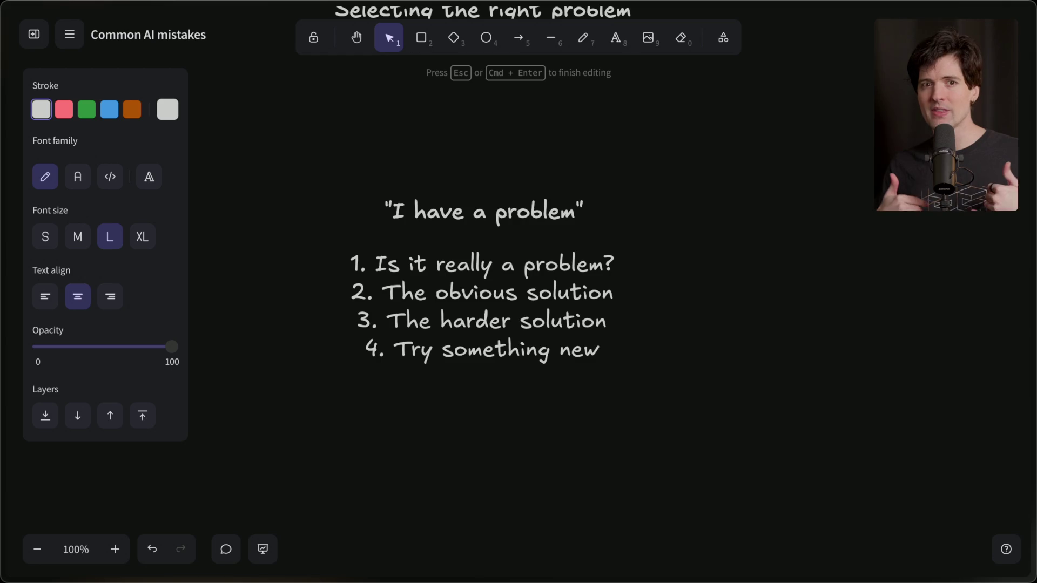
Leave the fourth item reading '4. Try something new' under the quote
mouse_move(1032, 308)
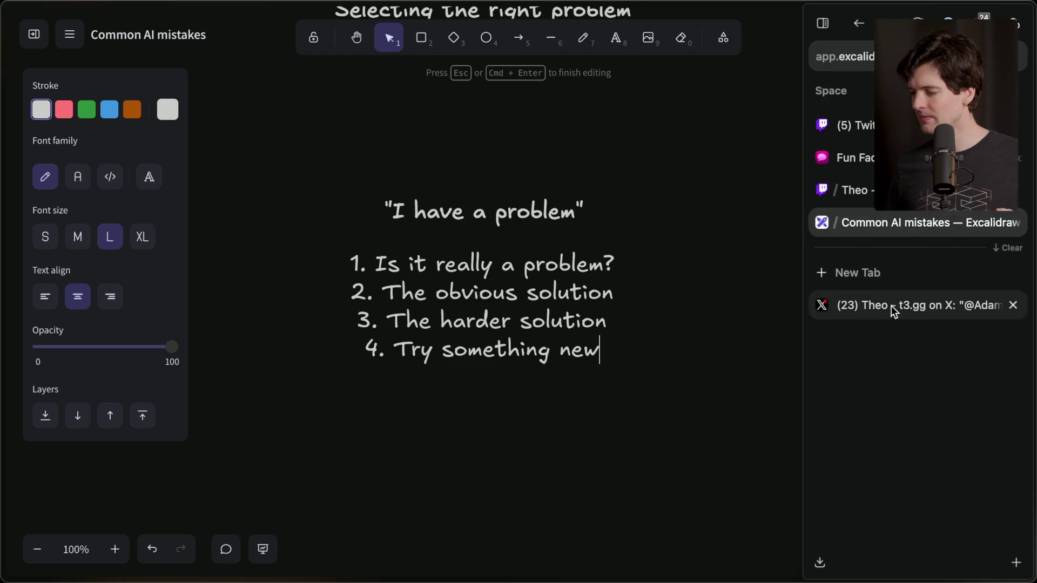
left_click(893, 308)
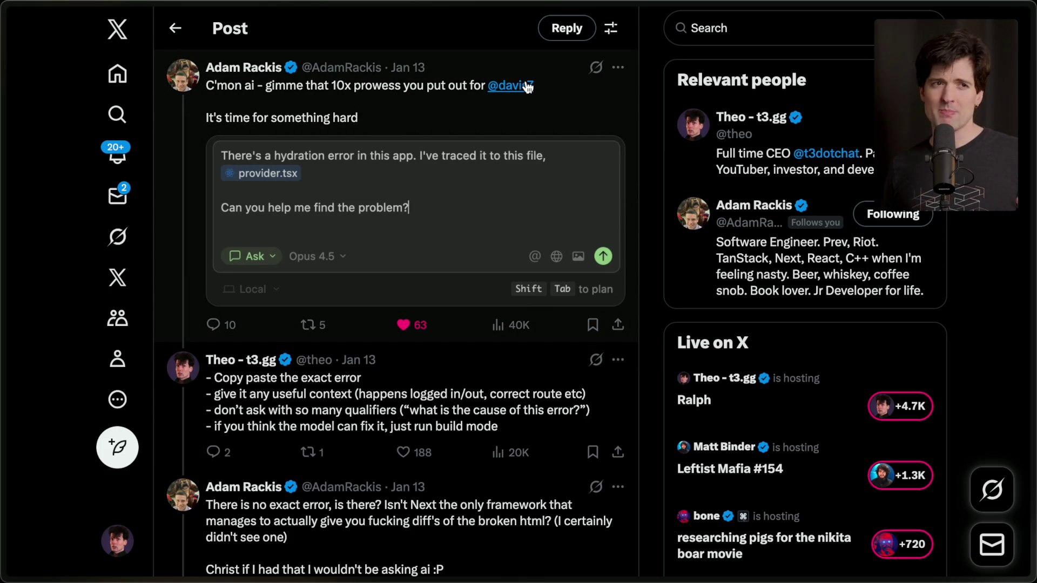
mouse_move(527, 87)
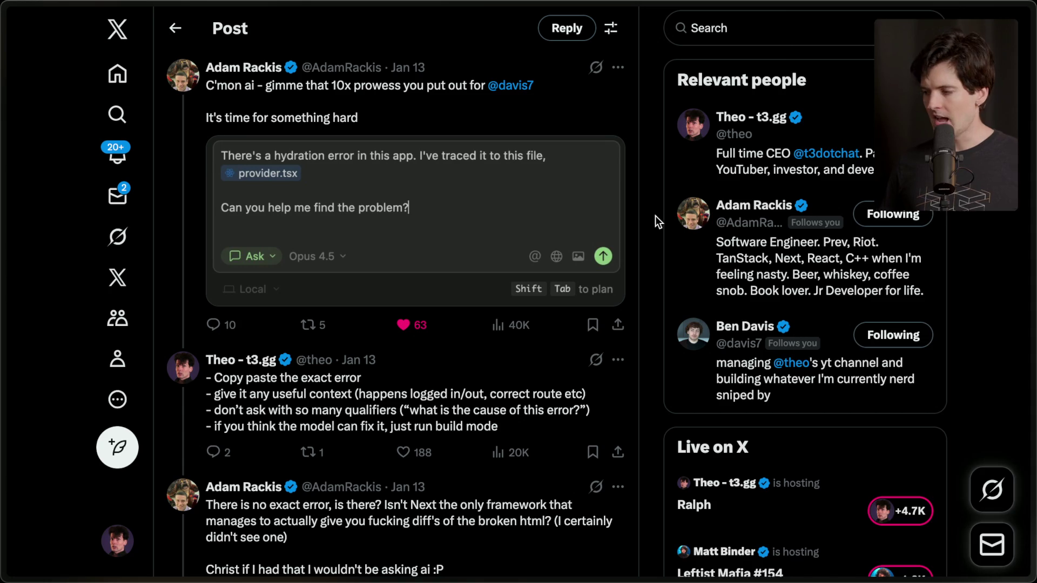
mouse_move(842, 189)
left_click(843, 125)
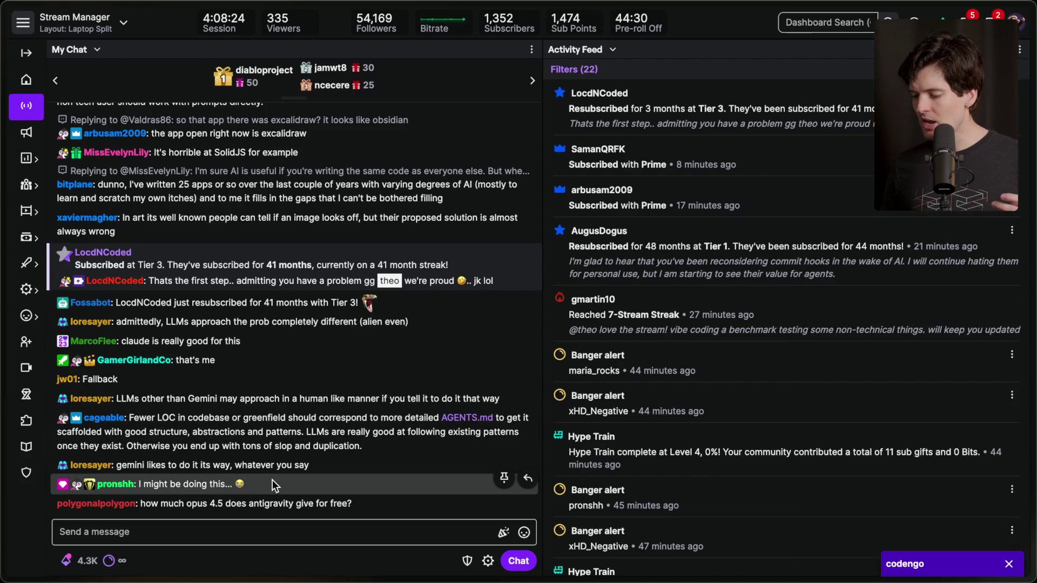
mouse_move(1032, 338)
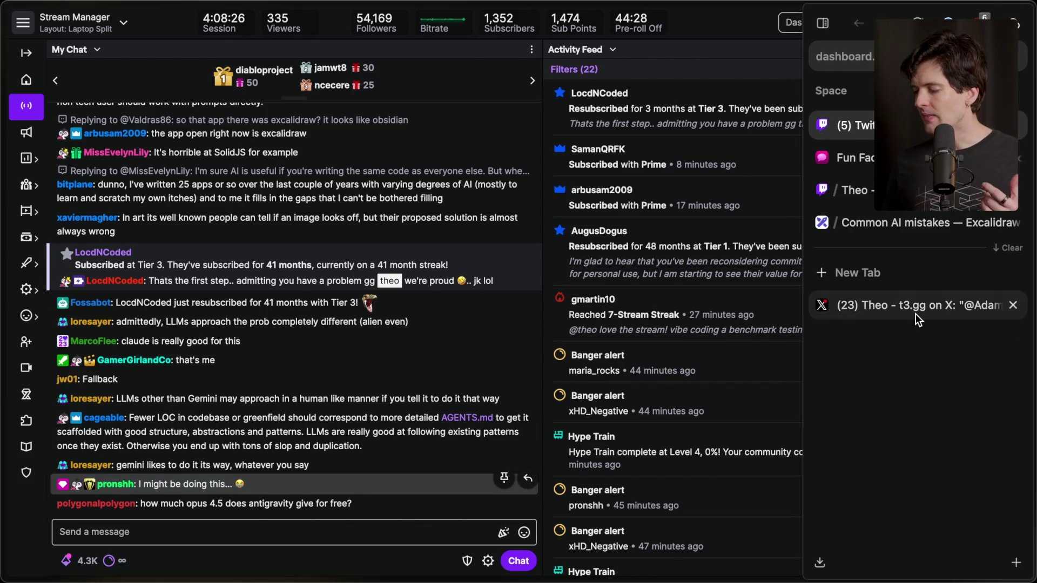
left_click(915, 314)
left_click(892, 223)
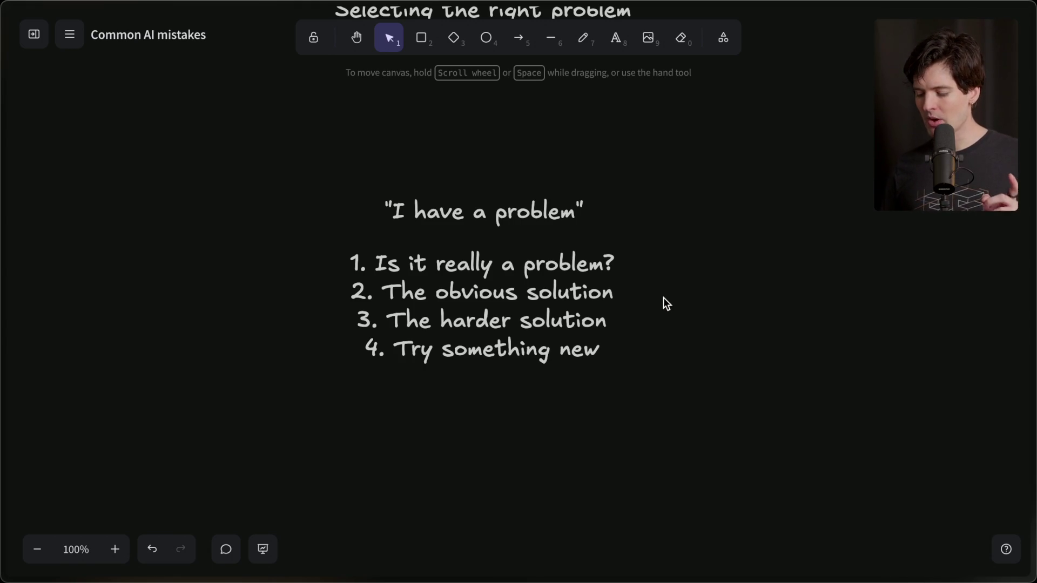
scroll(663, 297, "up", 4)
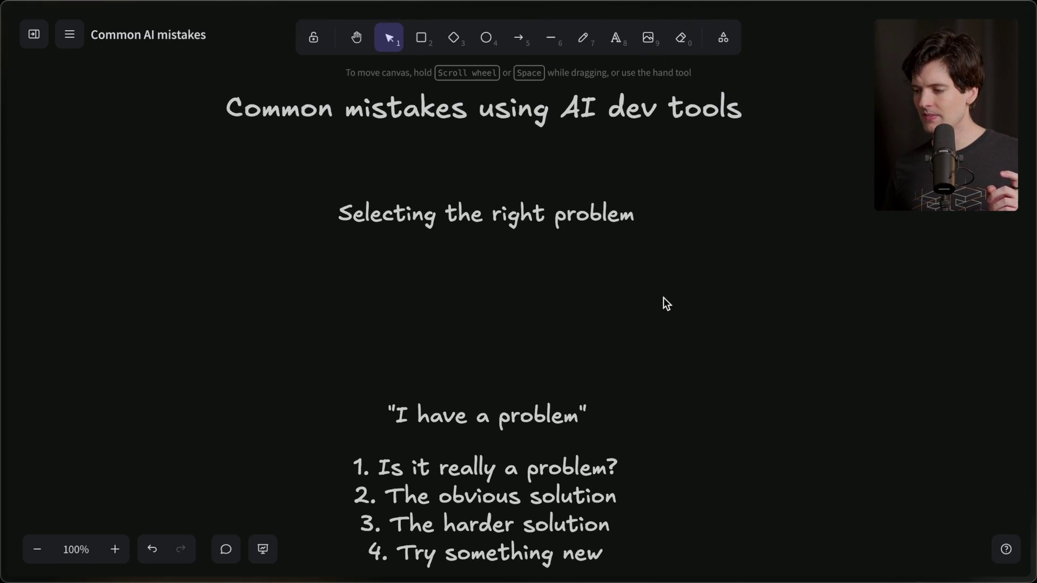
mouse_move(1034, 270)
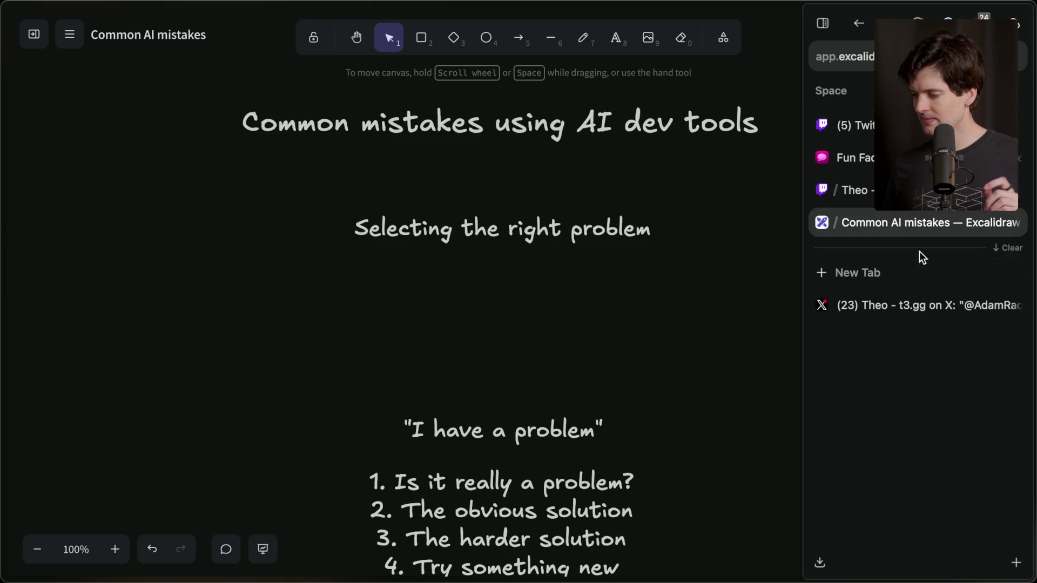
left_click(898, 274)
type("youtube.com/")
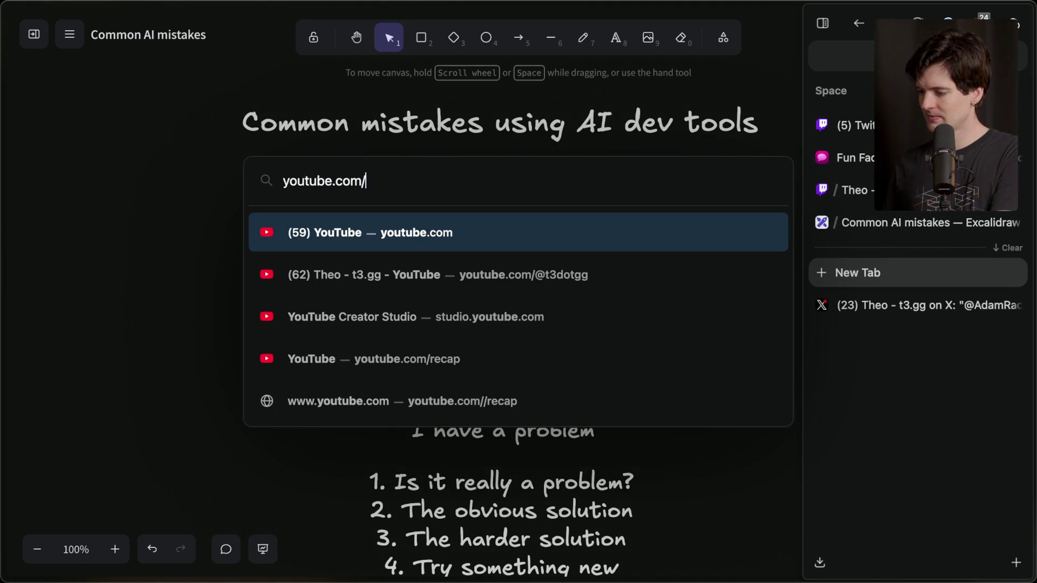
type("@t3dotgg")
key("Return")
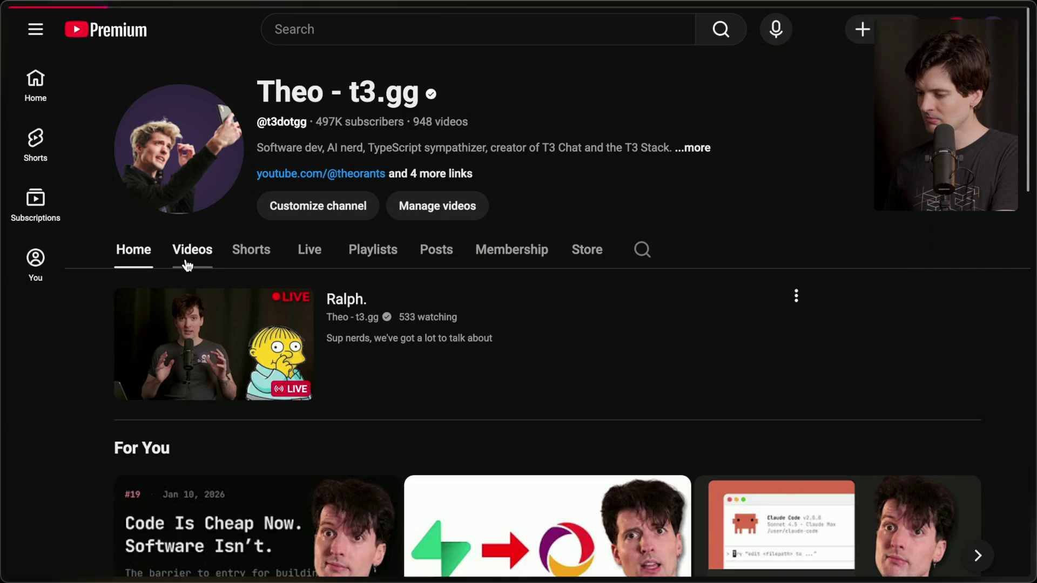
left_click(186, 265)
scroll(434, 286, "down", 3)
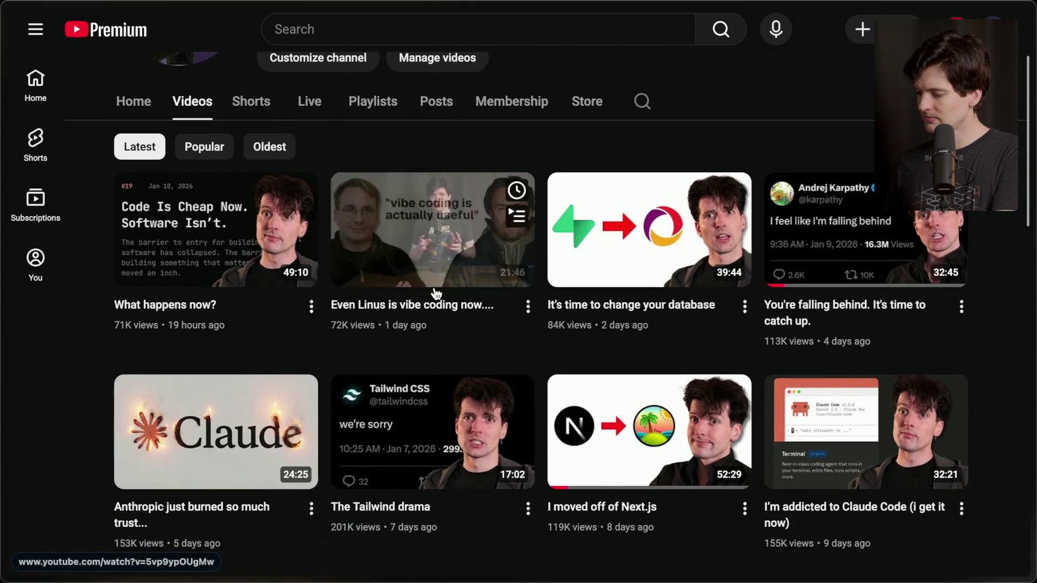
scroll(551, 294, "down", 1)
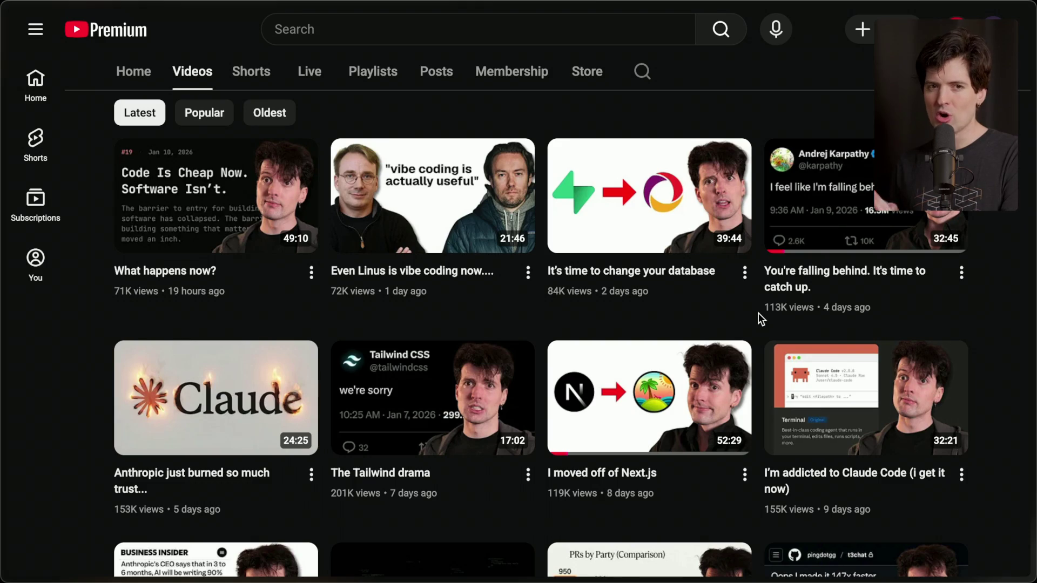
mouse_move(1035, 302)
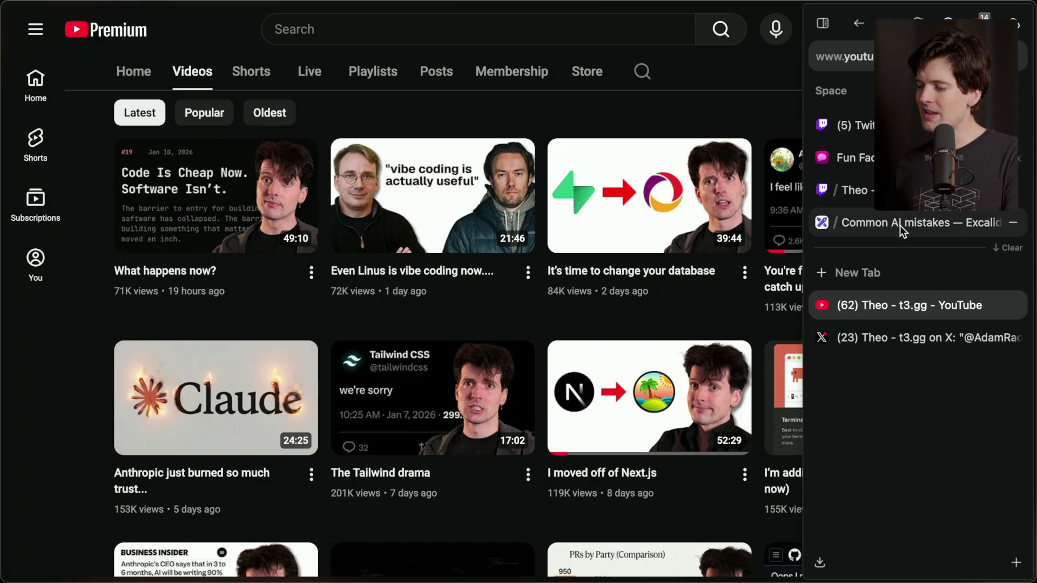
left_click(900, 226)
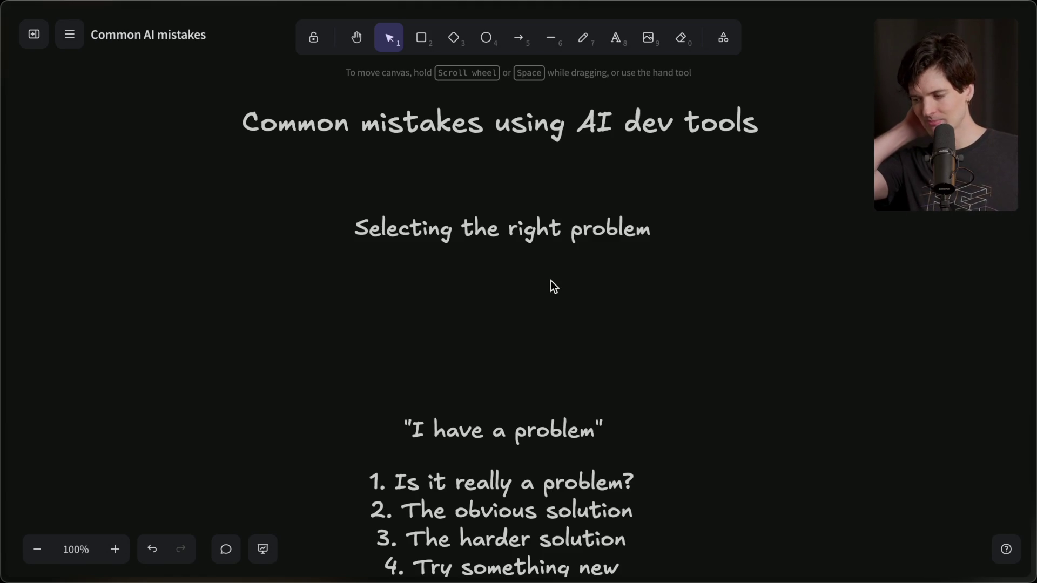
Move the 'Selecting the right problem' heading, then the quote and four-step list, up under the title, closing the gaps
scroll(554, 286, "up", 1)
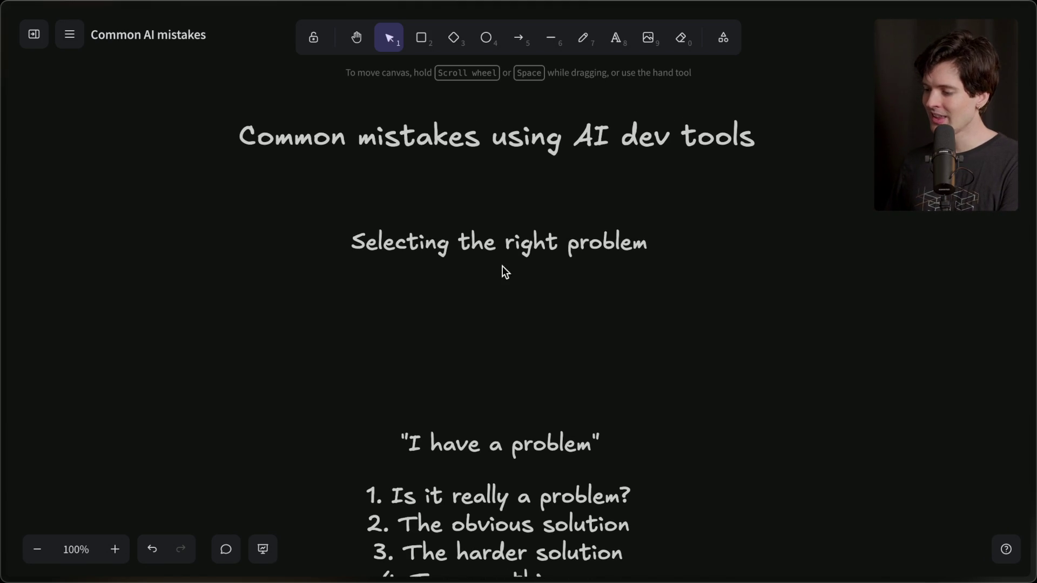
left_click(497, 253)
left_click_drag(498, 253, 497, 204)
scroll(389, 318, "down", 2)
left_click_drag(294, 301, 701, 537)
left_click_drag(534, 491, 530, 283)
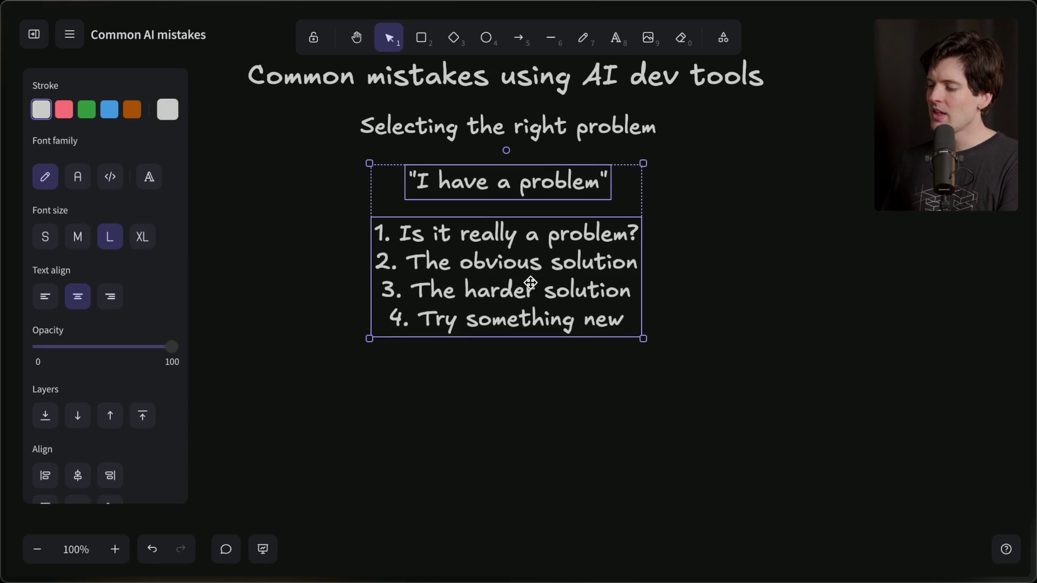
left_click(491, 419)
scroll(491, 420, "up", 3)
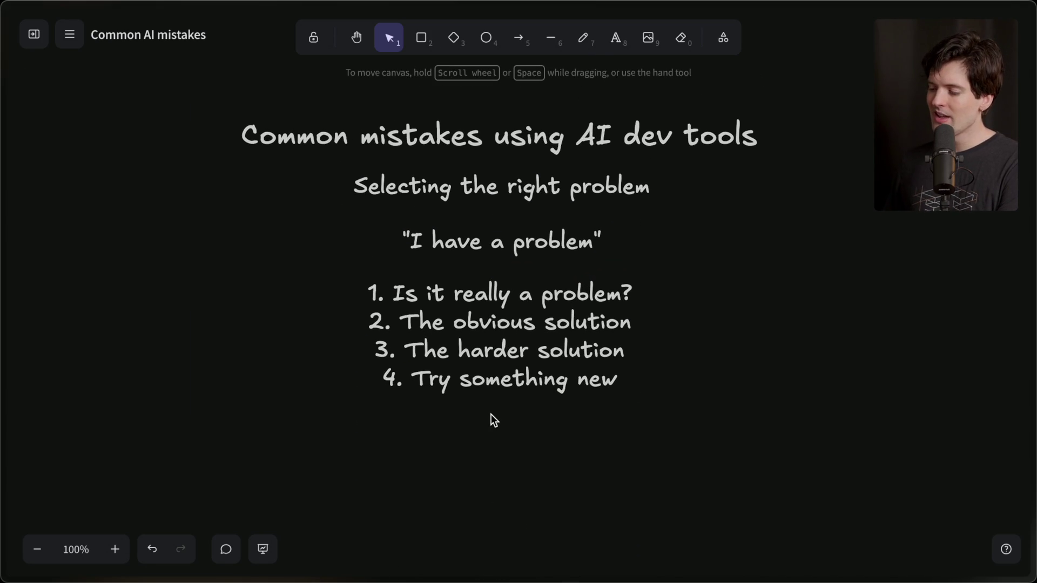
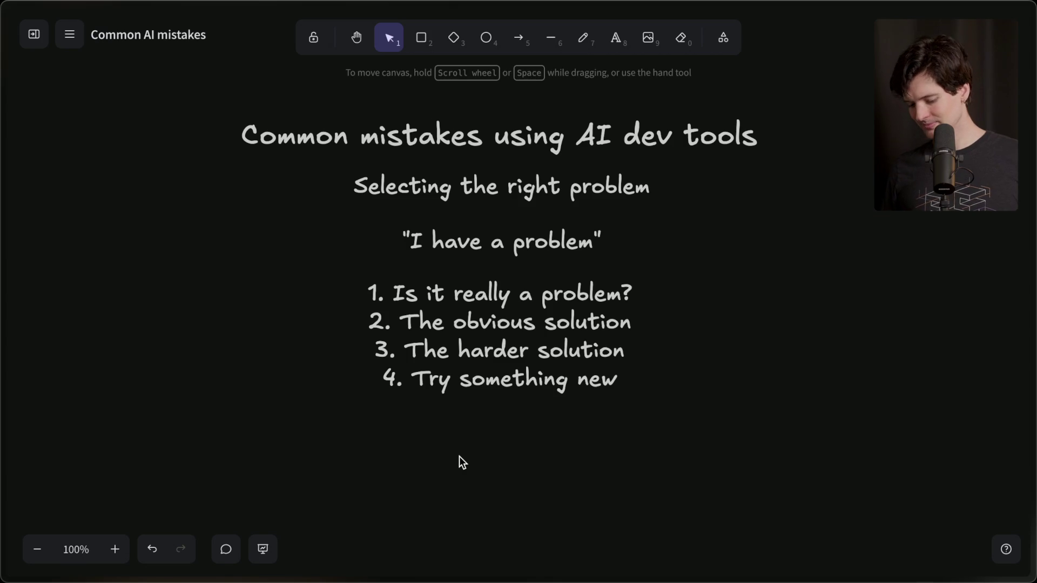
Duplicate the 'Selecting the right problem' heading and drag the copy below the numbered list
left_click_drag(534, 181, 526, 193)
mouse_move(297, 173)
left_mouse_down()
mouse_move(351, 189)
mouse_move(641, 213)
mouse_move(533, 477)
mouse_move(525, 465)
left_mouse_up()
key("ctrl+c")
key("ctrl+v")
scroll(525, 469, "down", 3)
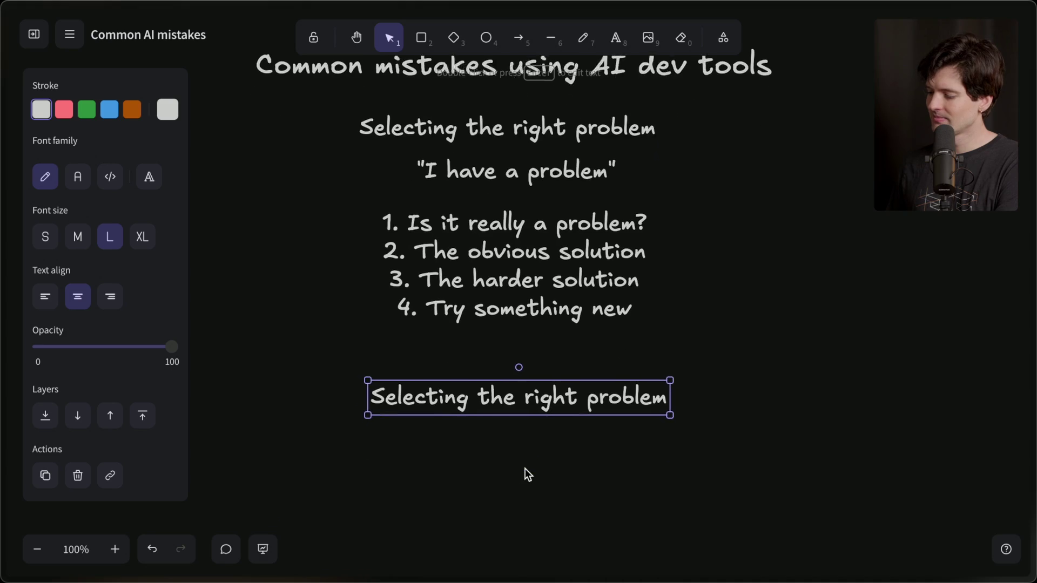
left_click_drag(532, 379, 529, 404)
scroll(528, 407, "down", 2)
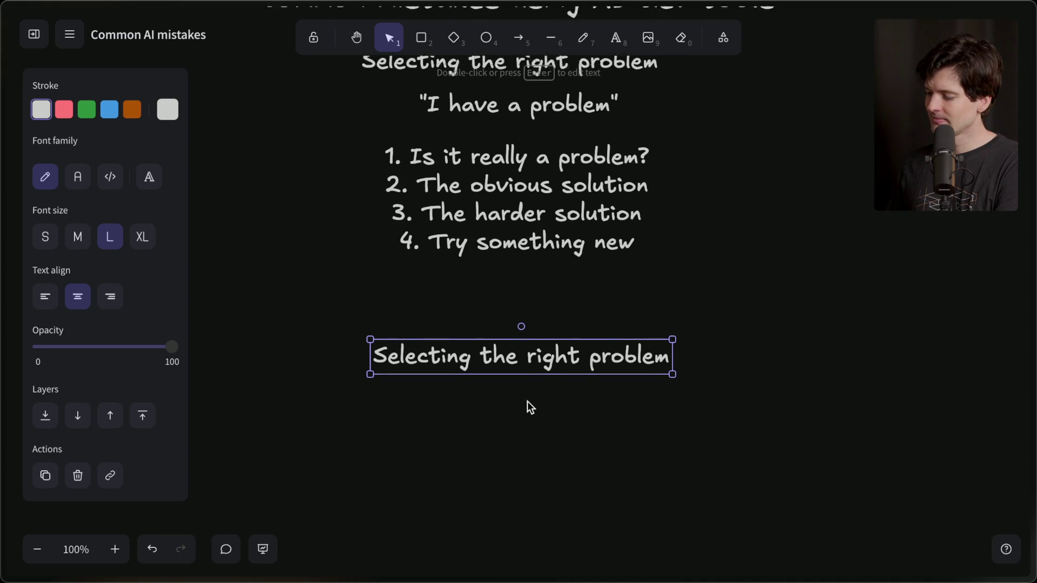
Check the Notion notes, then select all of the copied heading's text for rewording
double_click(595, 341)
double_click(595, 341)
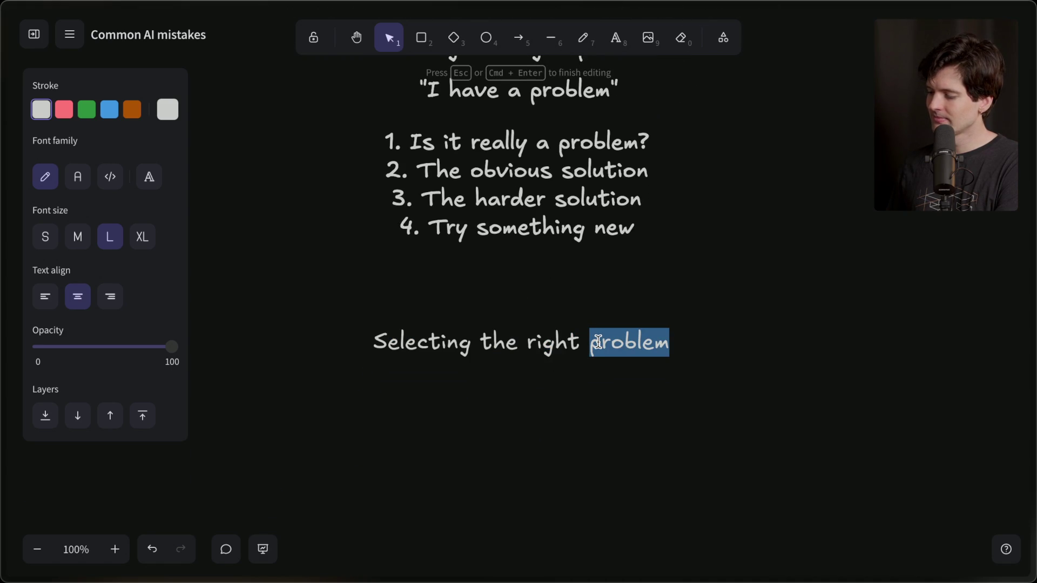
key("super+Tab")
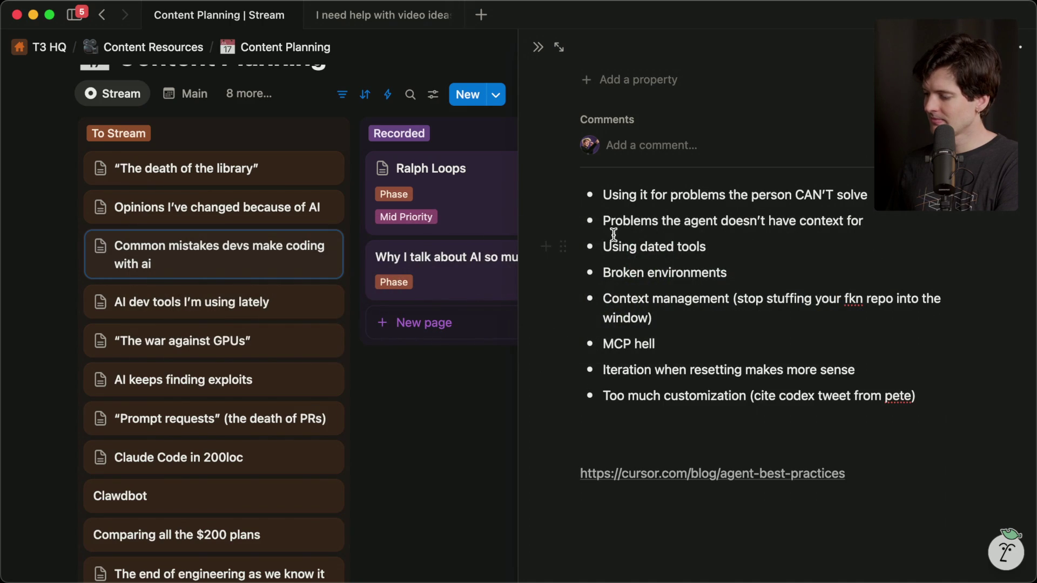
key("super+Tab")
double_click(523, 342)
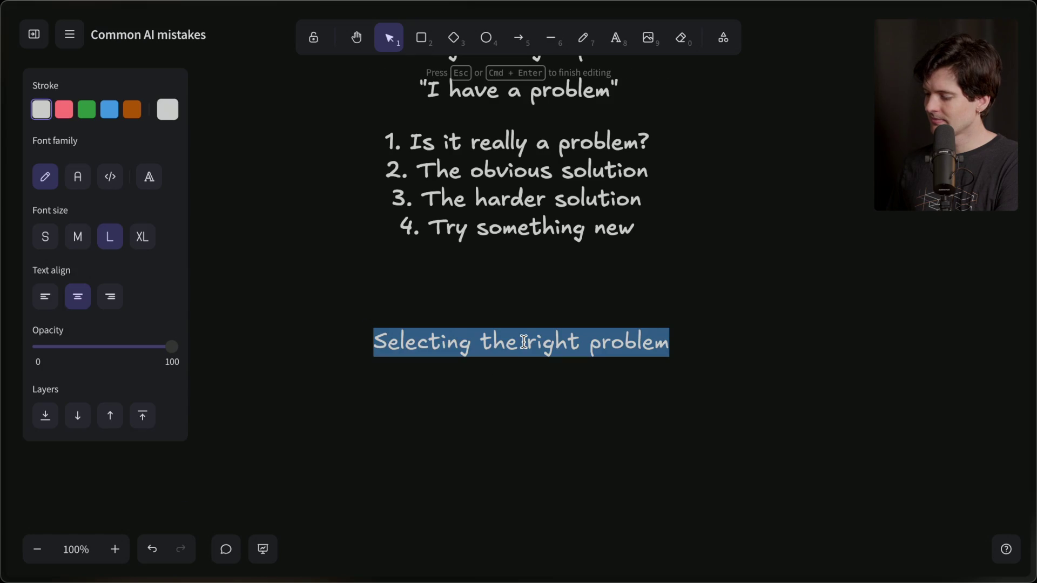
Type 'Context' as the start of the copied heading's new 'Context management' title
type("Context management")
type("\"The capital of the US is ____\"")
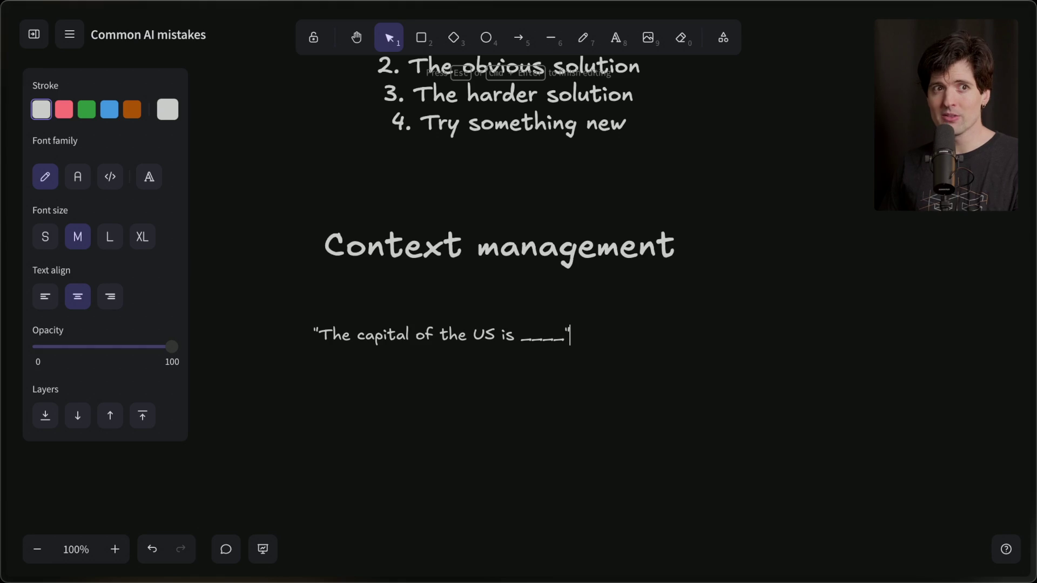
Add a 'Context Rot' text label below the quote, then return to the stream chat
double_click(423, 400)
type("Context Rot")
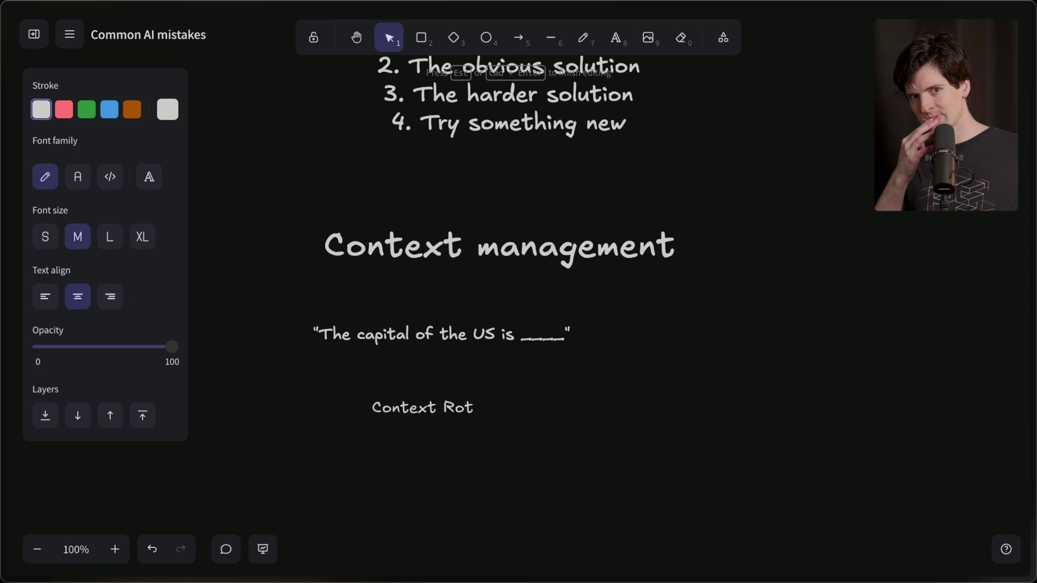
left_click(843, 123)
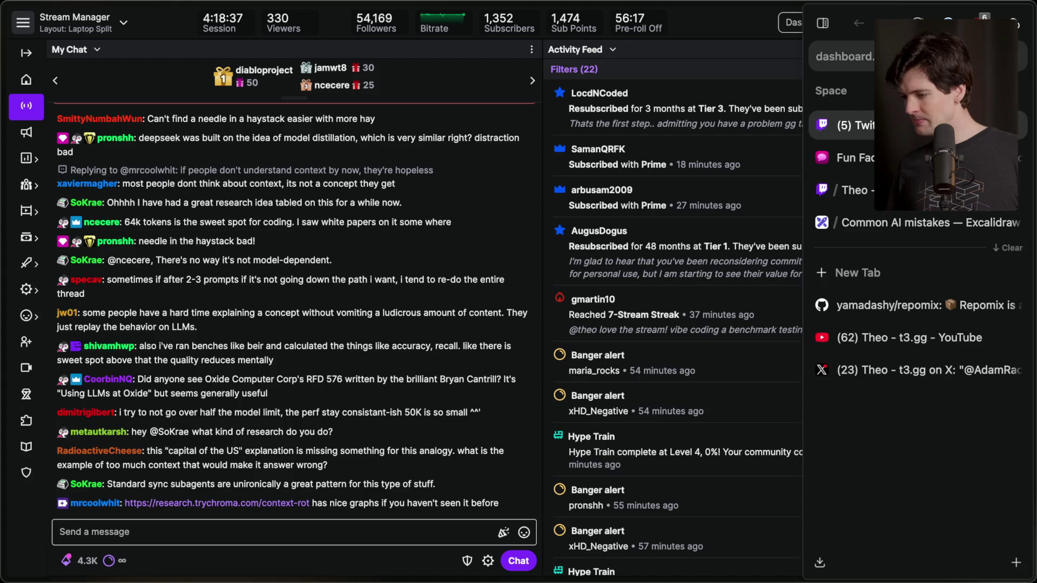
Open the Chroma Context Rot report linked in chat and dismiss its announcement popup
left_click(254, 502)
scroll(312, 270, "down", 5)
scroll(312, 270, "down", 6)
left_click(992, 423)
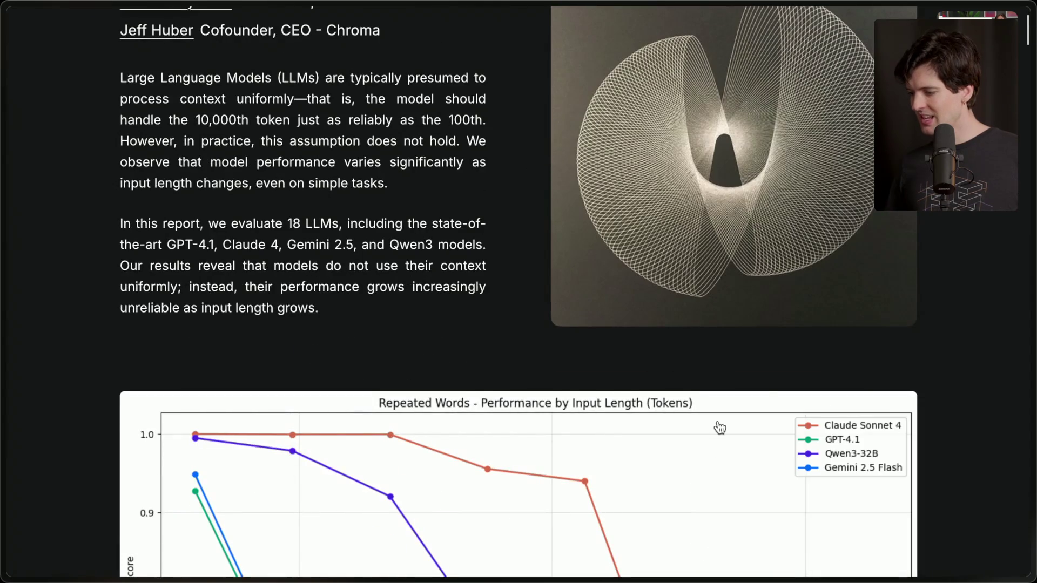
scroll(720, 428, "down", 4)
scroll(720, 428, "down", 3)
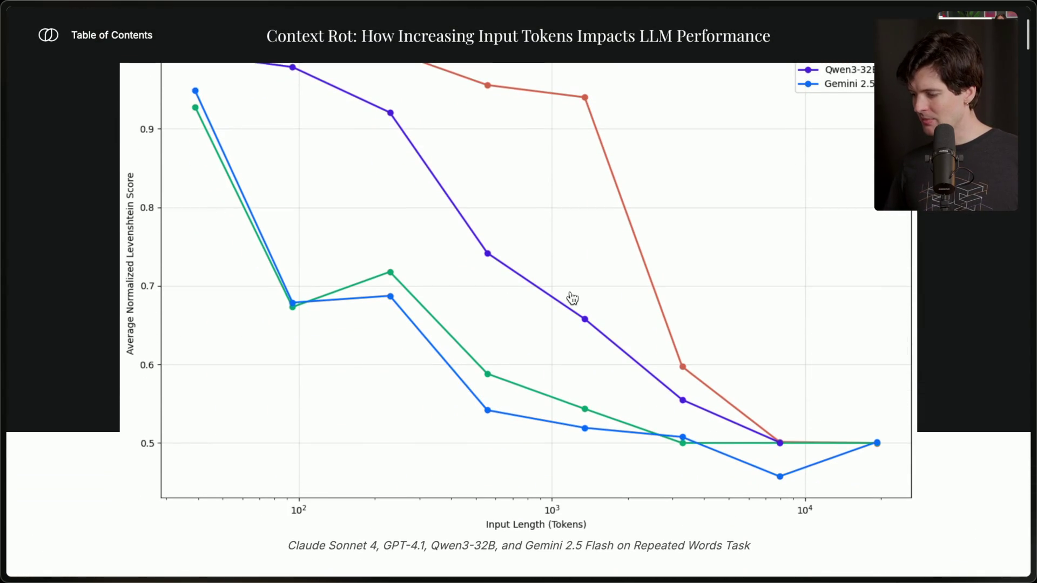
Save the Repeated Words performance chart image as hero_plot
right_click(465, 322)
left_click(529, 330)
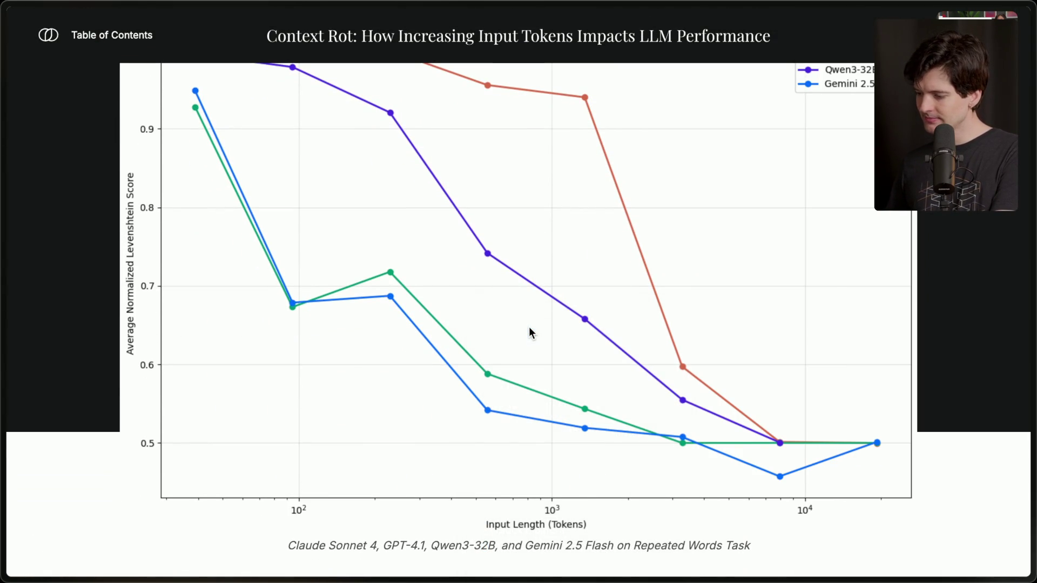
left_click(645, 275)
scroll(670, 286, "up", 2)
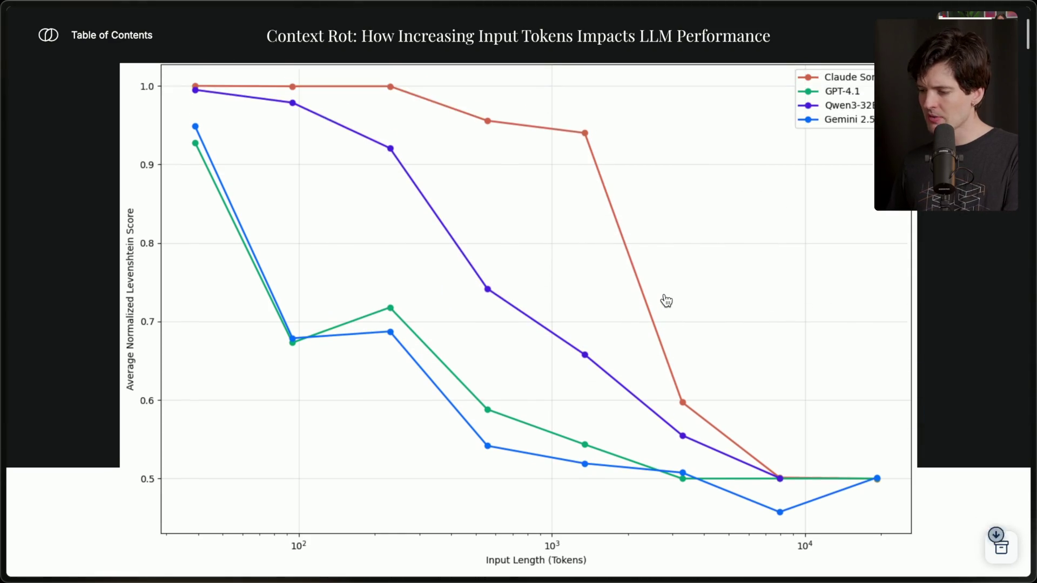
scroll(666, 301, "down", 1)
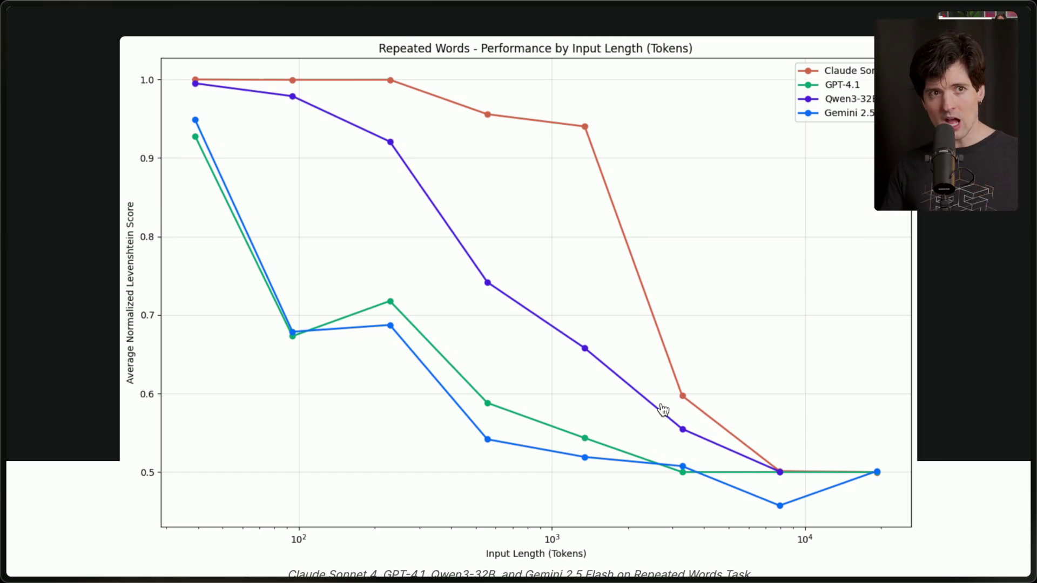
Nudge the quote and Context Rot label right, then start entering github.com/pingdotgg/t3ch in a new tab
mouse_move(906, 381)
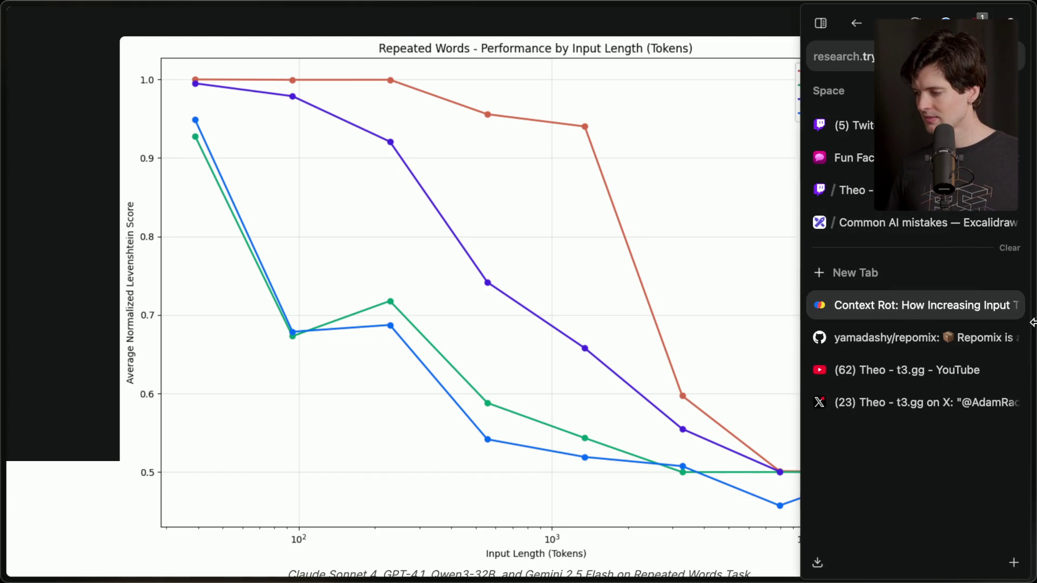
left_click(903, 226)
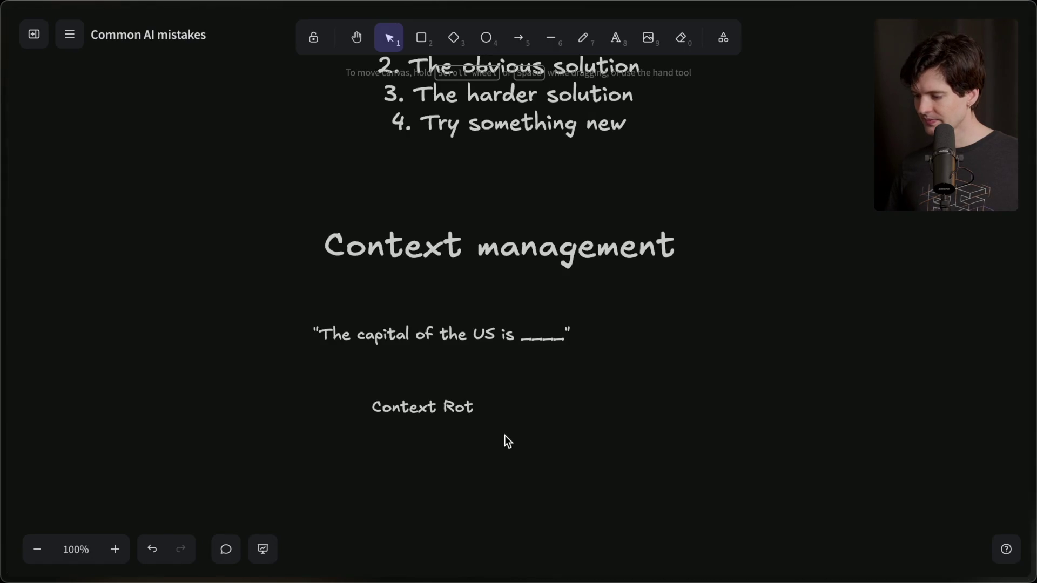
left_click_drag(680, 478, 267, 320)
mouse_move(385, 332)
left_mouse_down()
mouse_move(466, 330)
mouse_move(446, 320)
left_mouse_up()
left_click(460, 445)
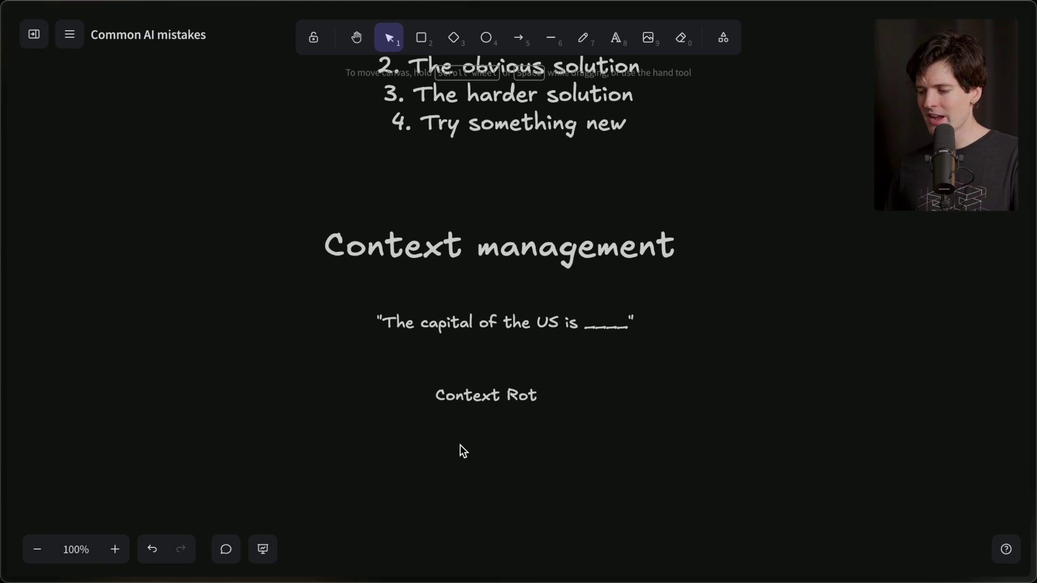
key("ctrl+t")
type("github.com/")
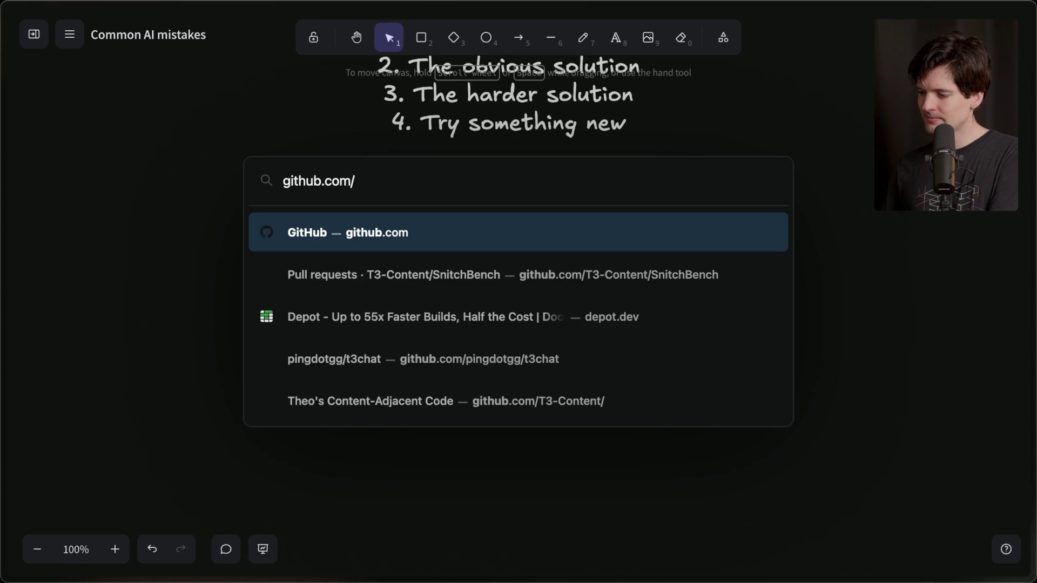
type("pingdotgg/t3chat")
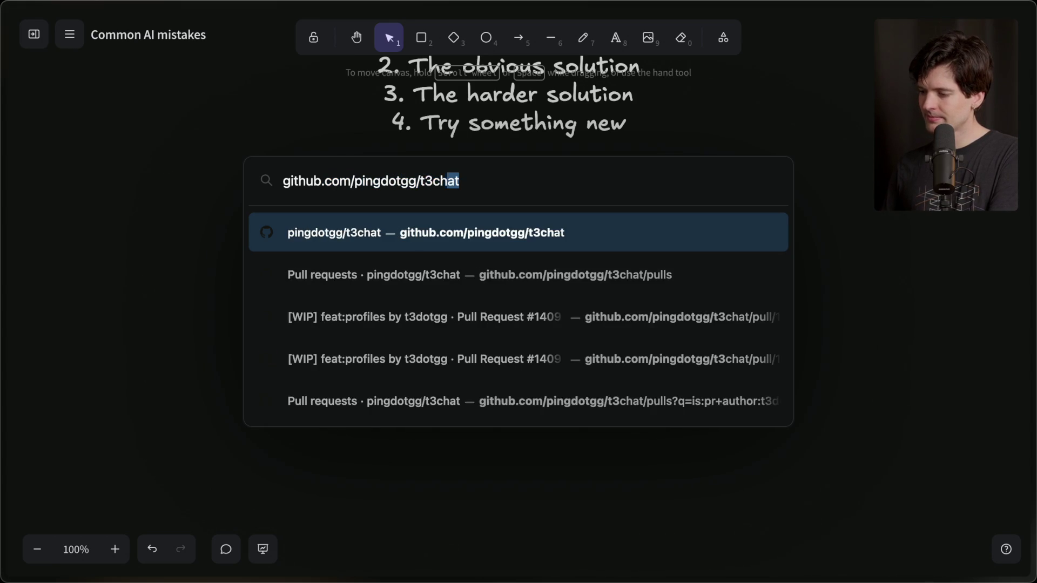
Open the pingdotgg/t3chat repository and its merged pull request #1556 'chore: claude.md added, agents.md updated'
key("Return")
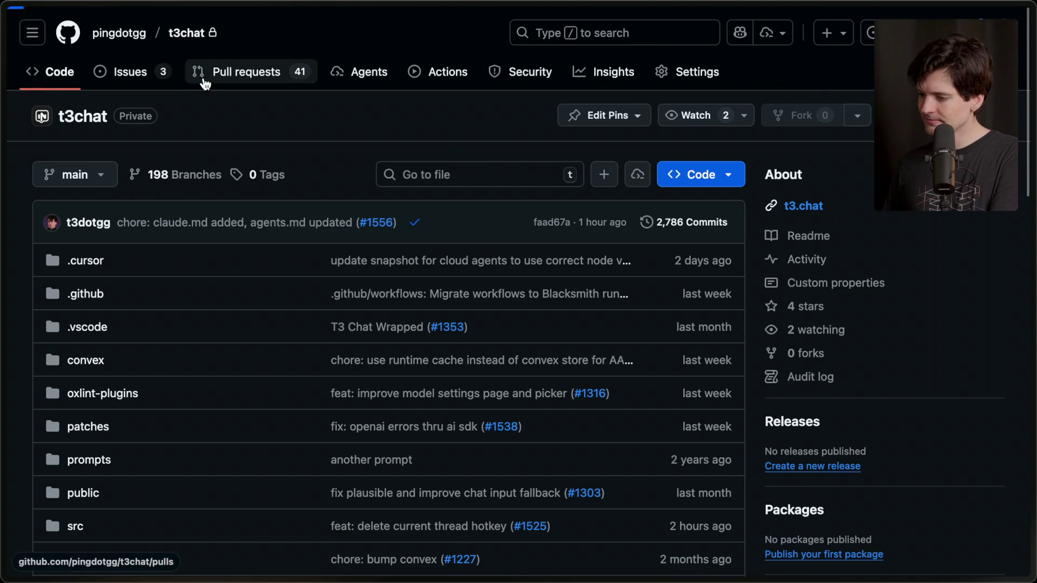
left_click(205, 81)
scroll(250, 185, "left", 5)
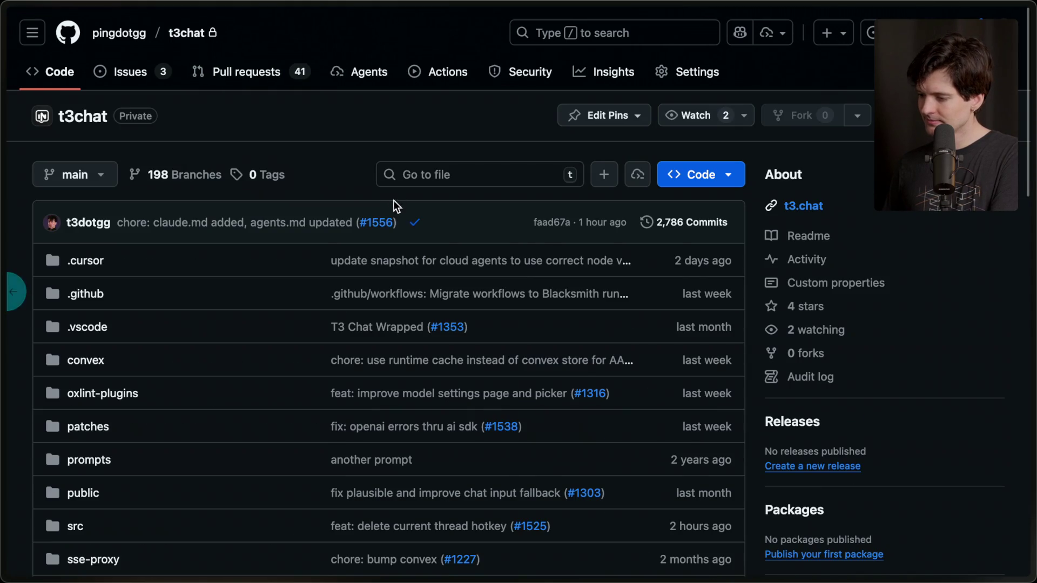
left_click(378, 224)
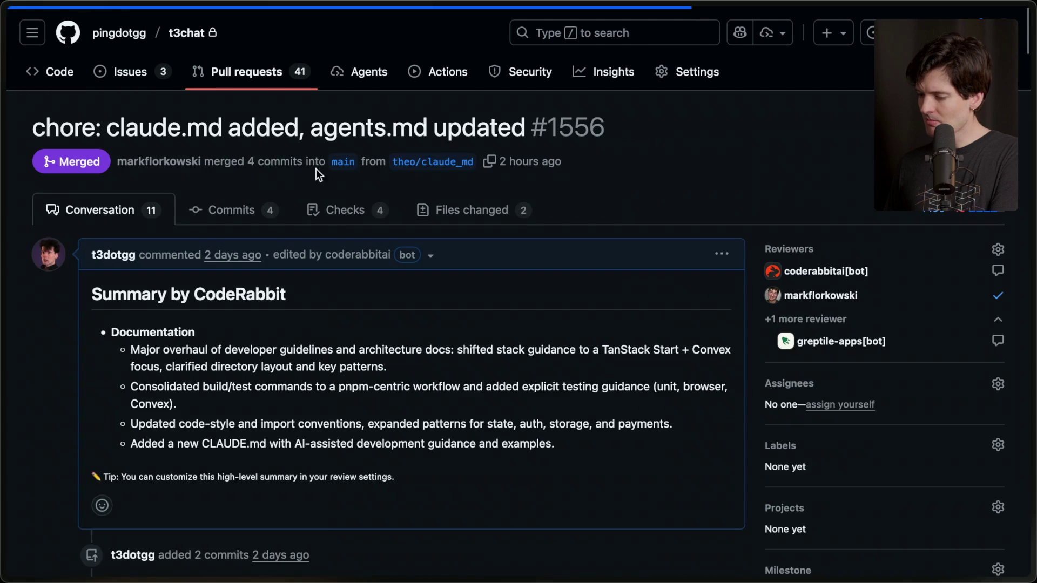
left_click(494, 212)
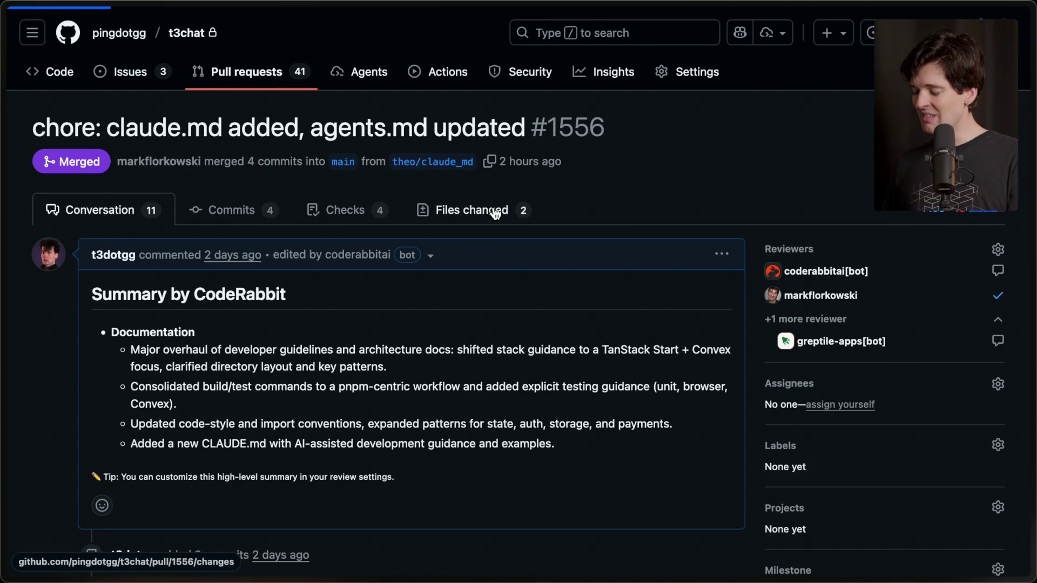
Scroll the AGENT.md diff and highlight the new pnpm dev line and its 'do not run' note
scroll(433, 377, "down", 3)
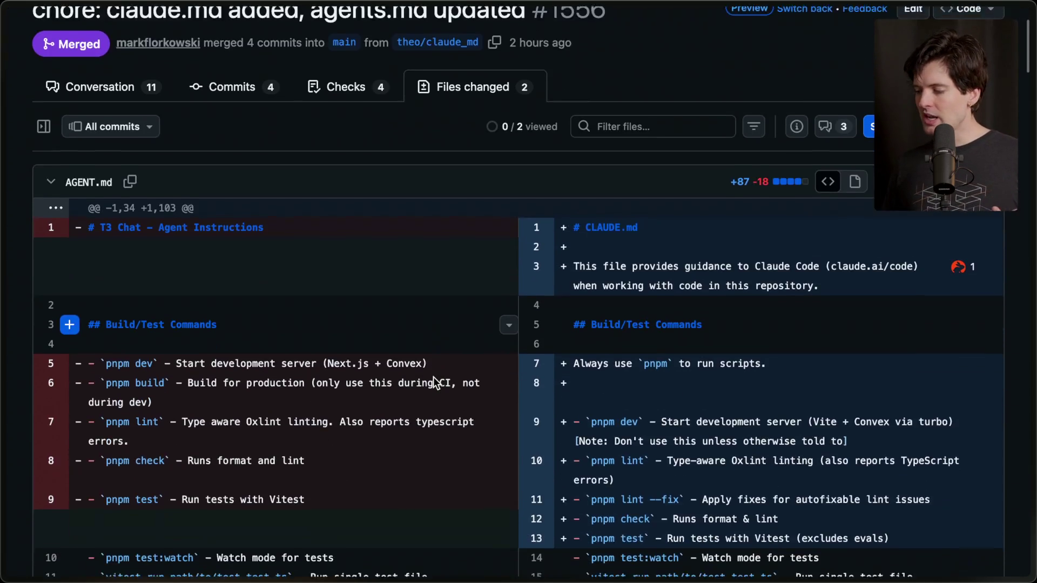
scroll(433, 377, "down", 2)
scroll(433, 377, "up", 2)
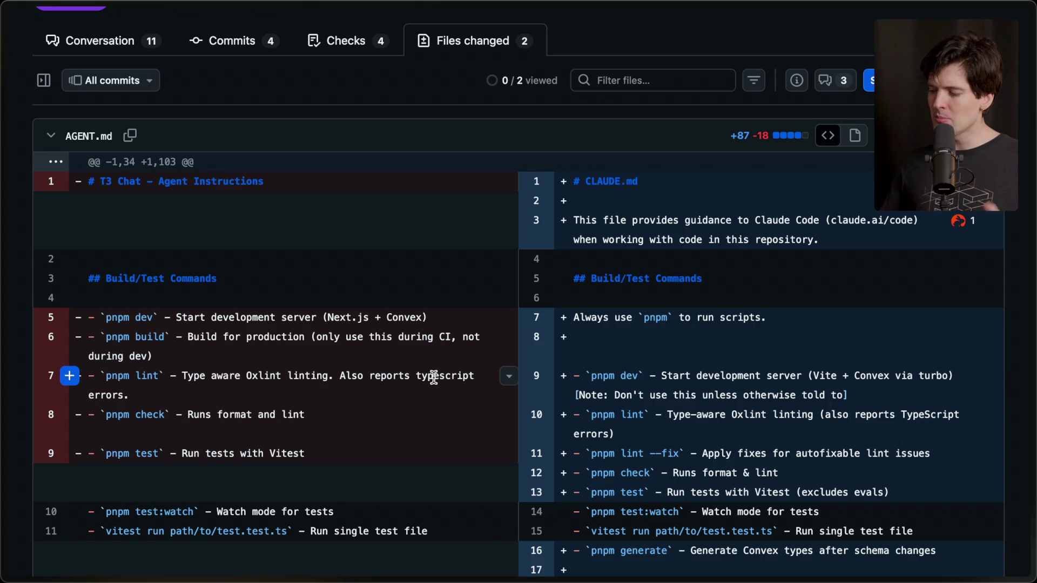
scroll(433, 377, "down", 2)
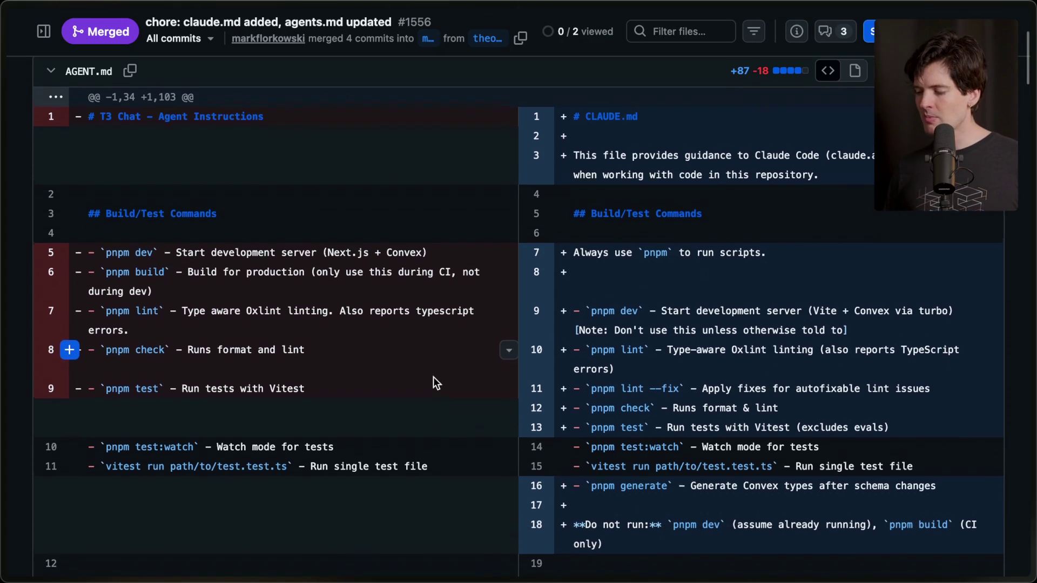
left_click_drag(587, 309, 653, 305)
left_click(653, 306)
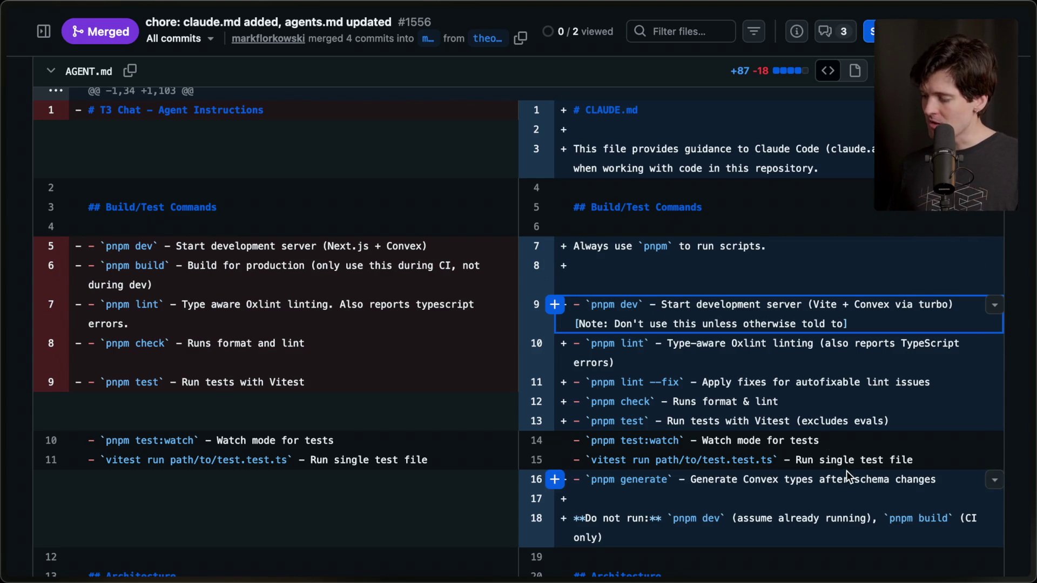
left_click_drag(577, 324, 862, 329)
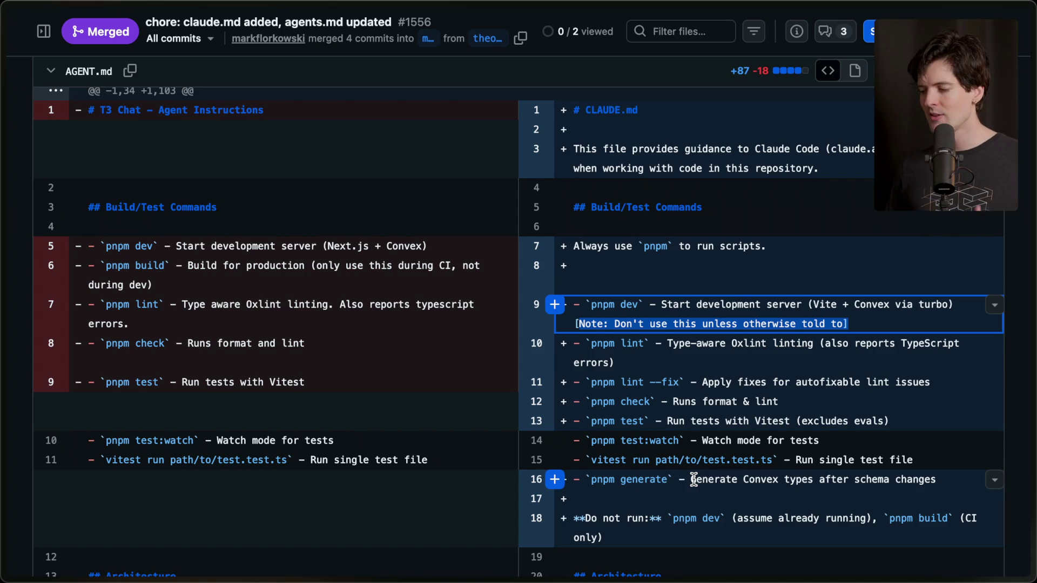
Select the whole pnpm generate line further down the diff
scroll(648, 459, "down", 2)
left_click_drag(587, 401, 901, 403)
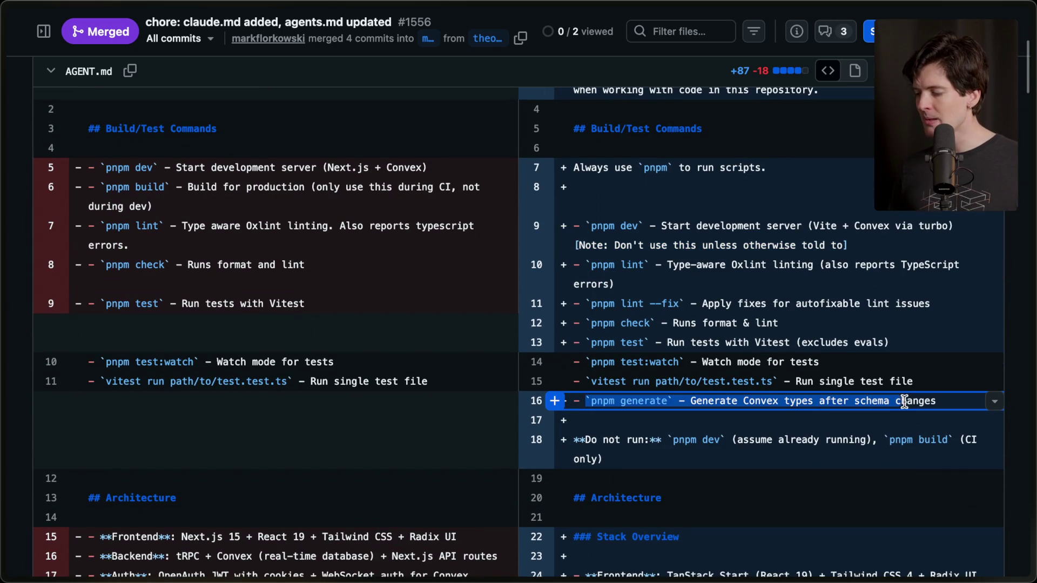
triple_click(911, 404)
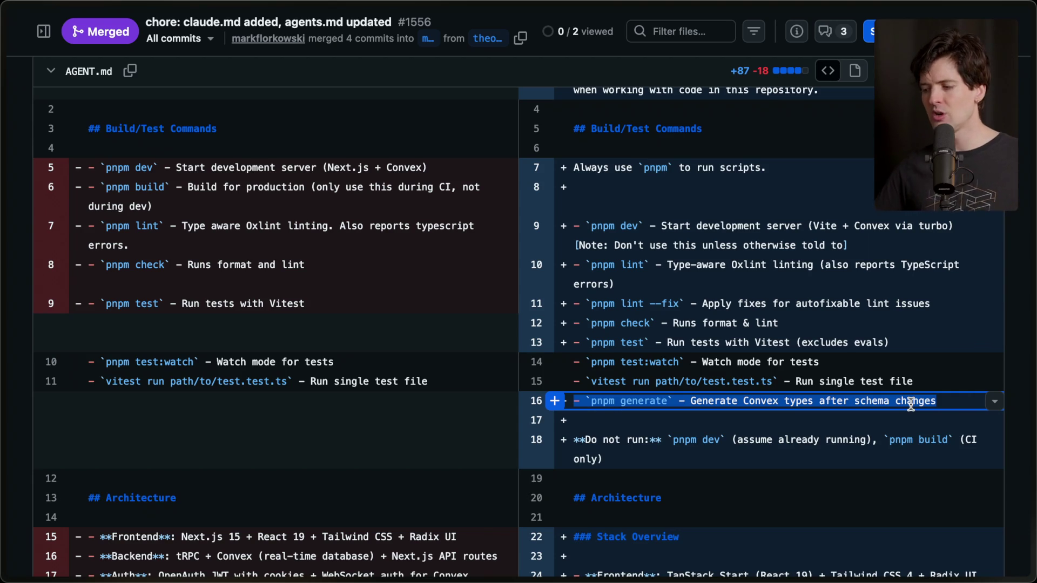
Bring the Twitch Stream Manager chat back on screen
mouse_move(994, 257)
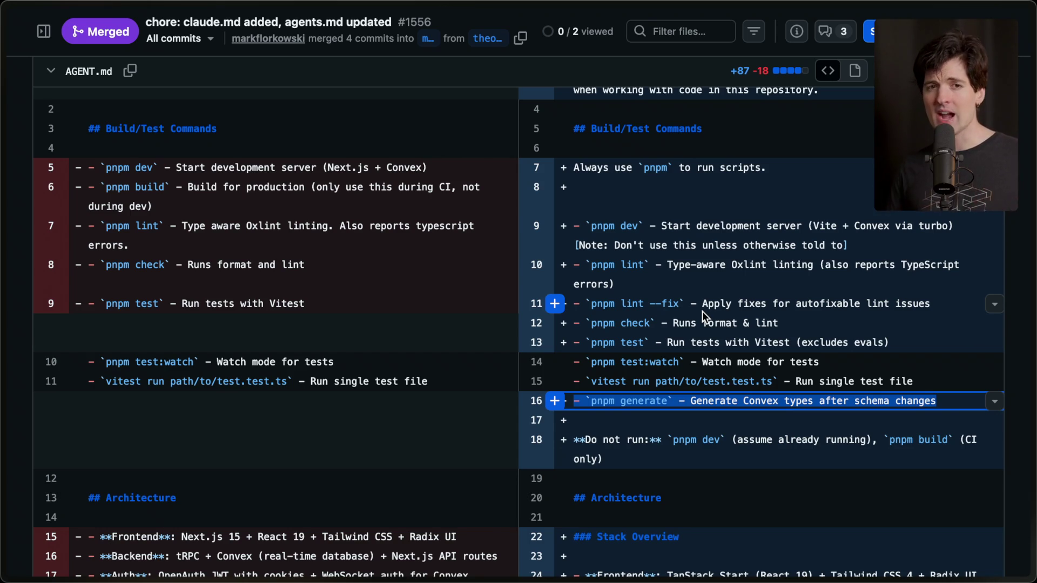
mouse_move(1026, 303)
left_click(853, 124)
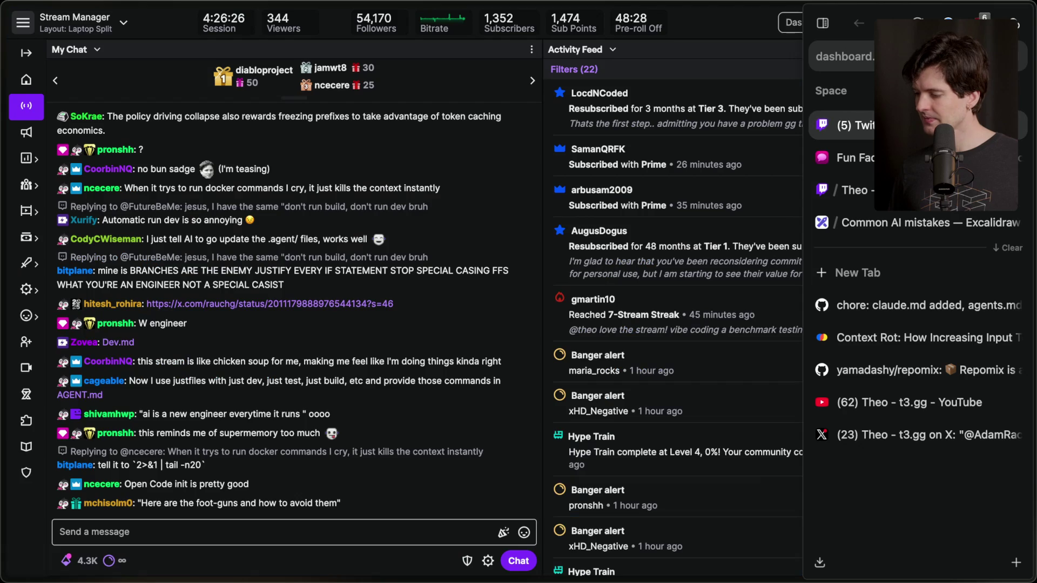
On the board, move the Context Rot label up to sit just below the quote
left_click(901, 221)
left_click(497, 394)
left_click_drag(498, 395, 509, 368)
Add the line 'Less code, more markdown (claude.md, agents.md)' below Context Rot, shifted slightly right
type("Le")
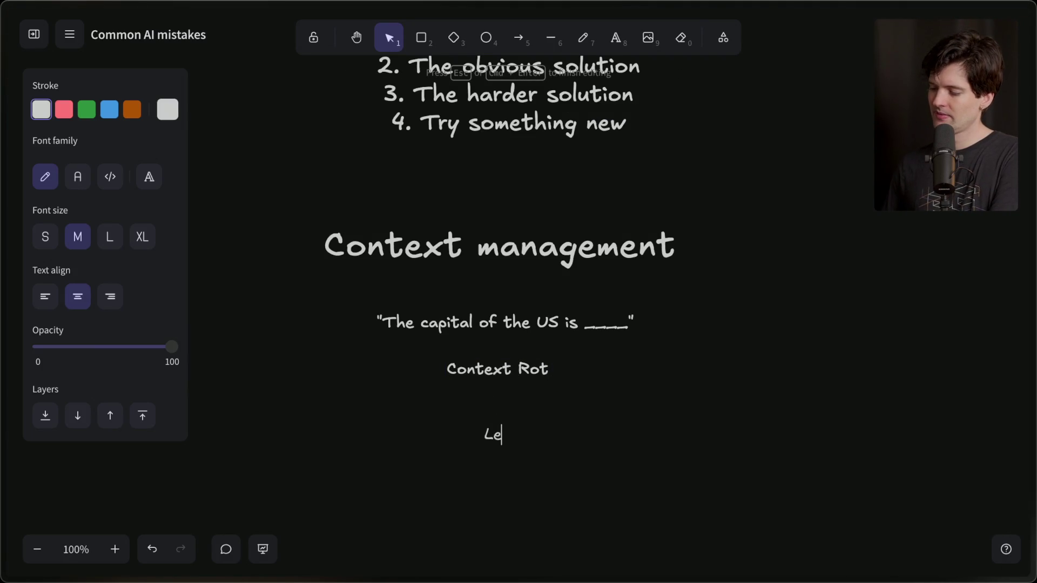
type("ss code, more markdown (")
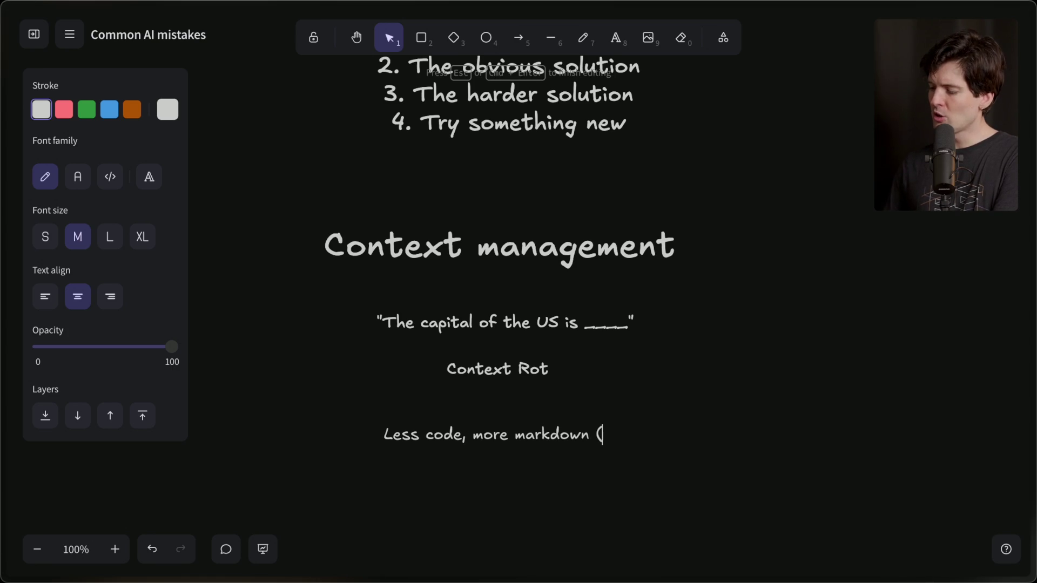
type("claude.md")
key("BackSpace")
type(", agents.md)")
left_click(540, 497)
left_click_drag(482, 438, 499, 439)
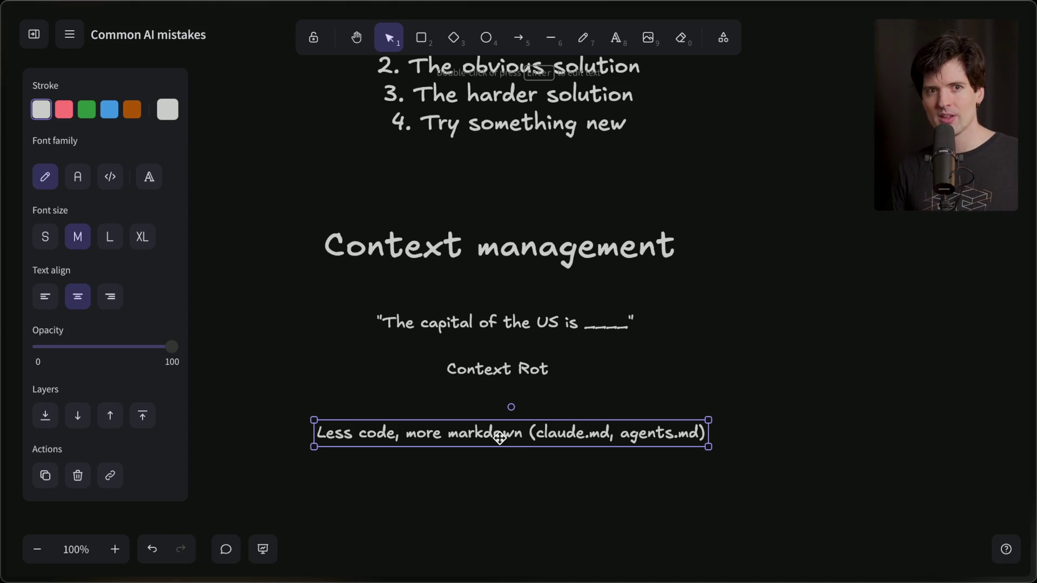
mouse_move(1029, 435)
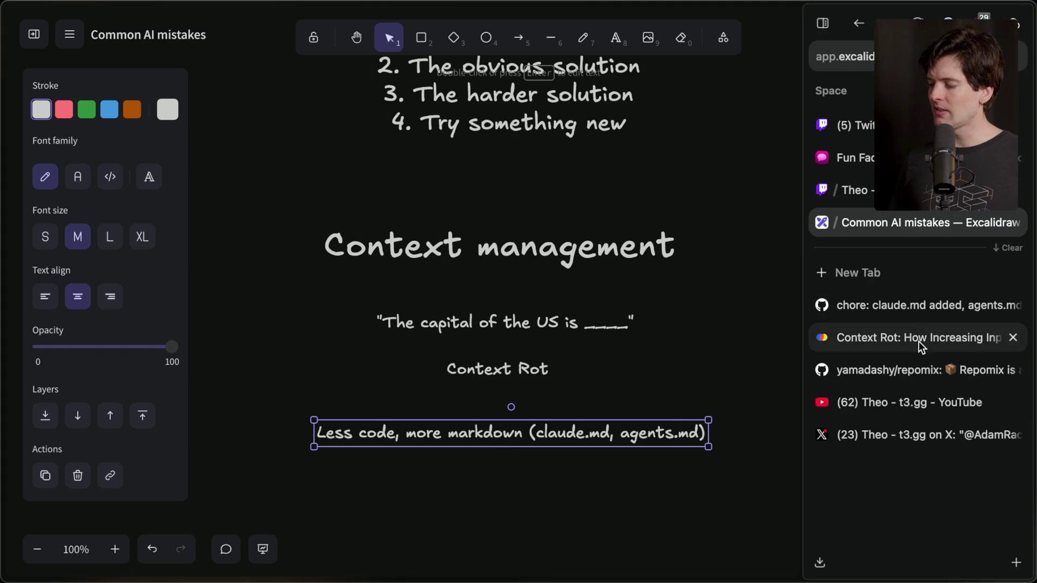
left_click(903, 306)
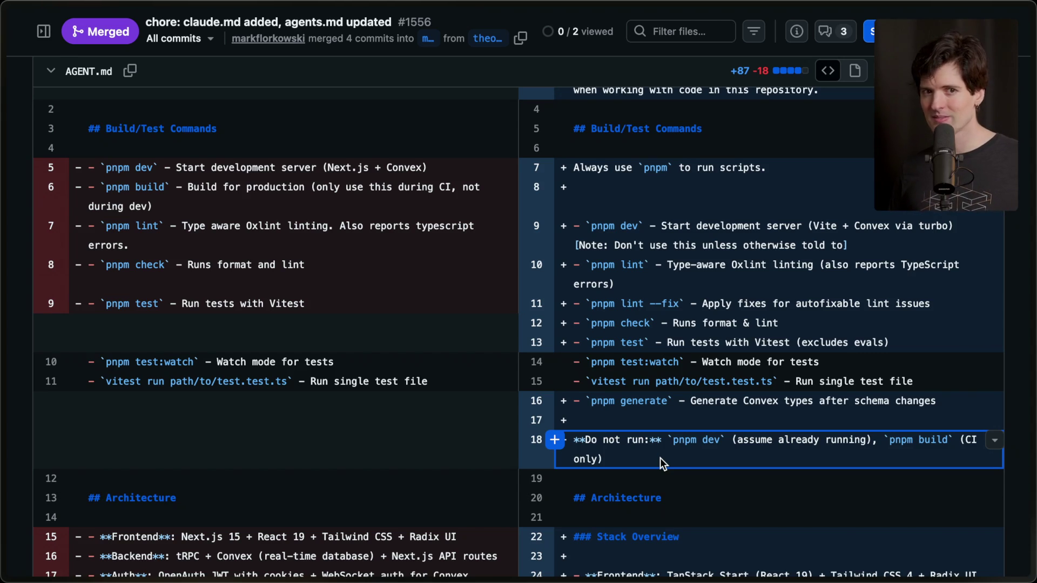
mouse_move(1029, 384)
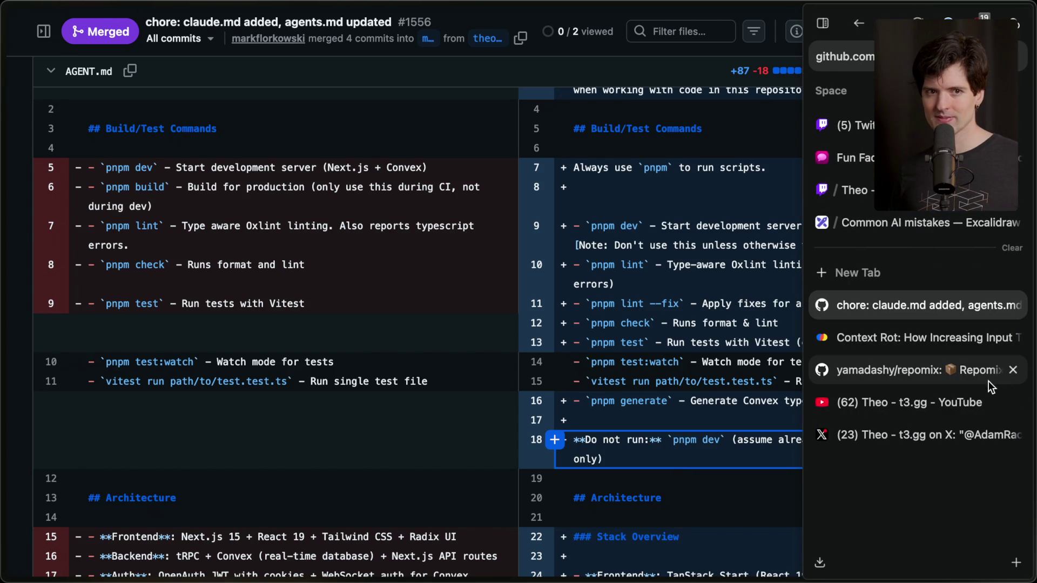
left_click(854, 126)
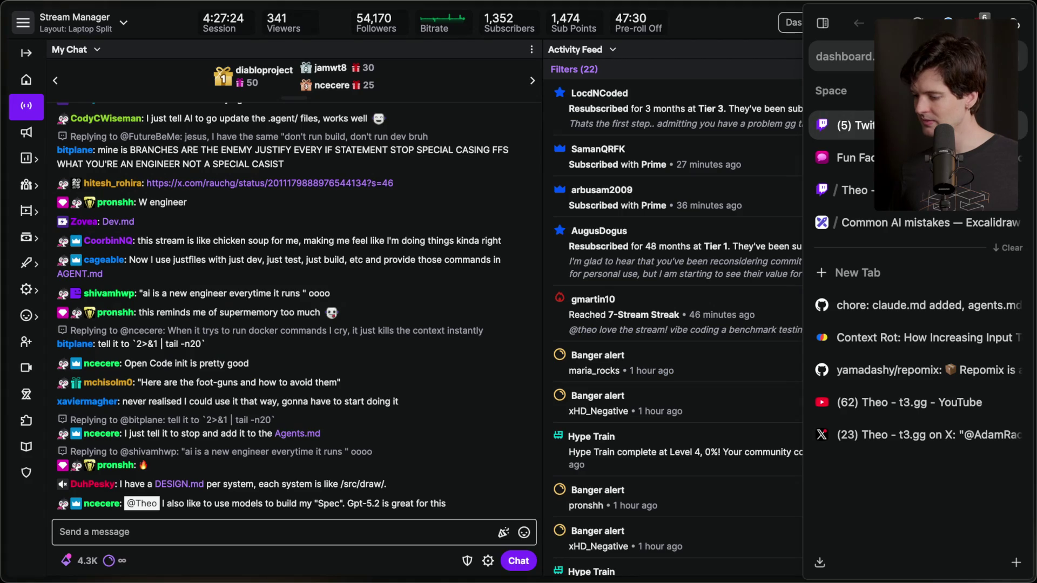
left_click(907, 220)
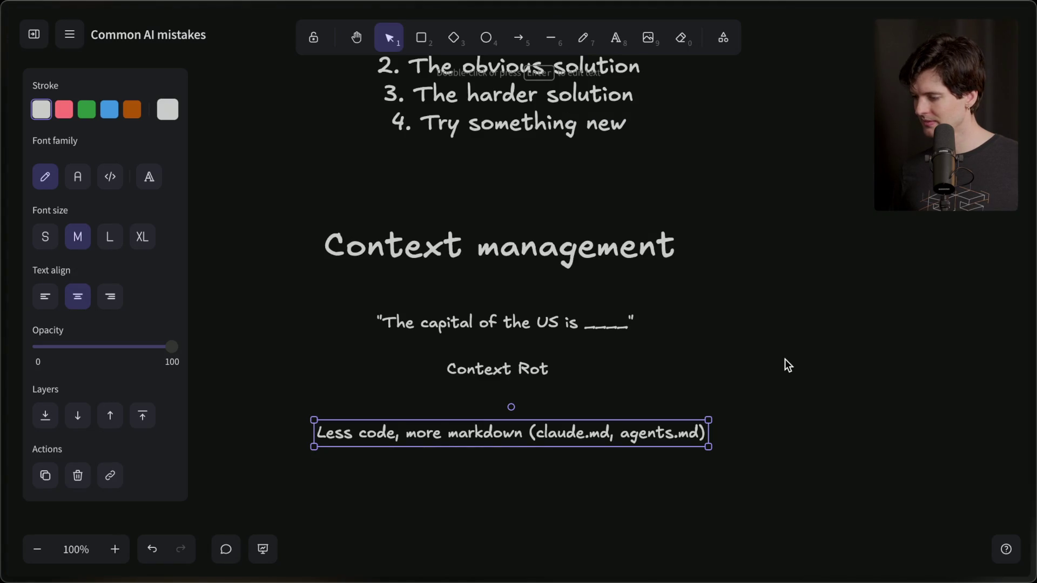
left_click(747, 376)
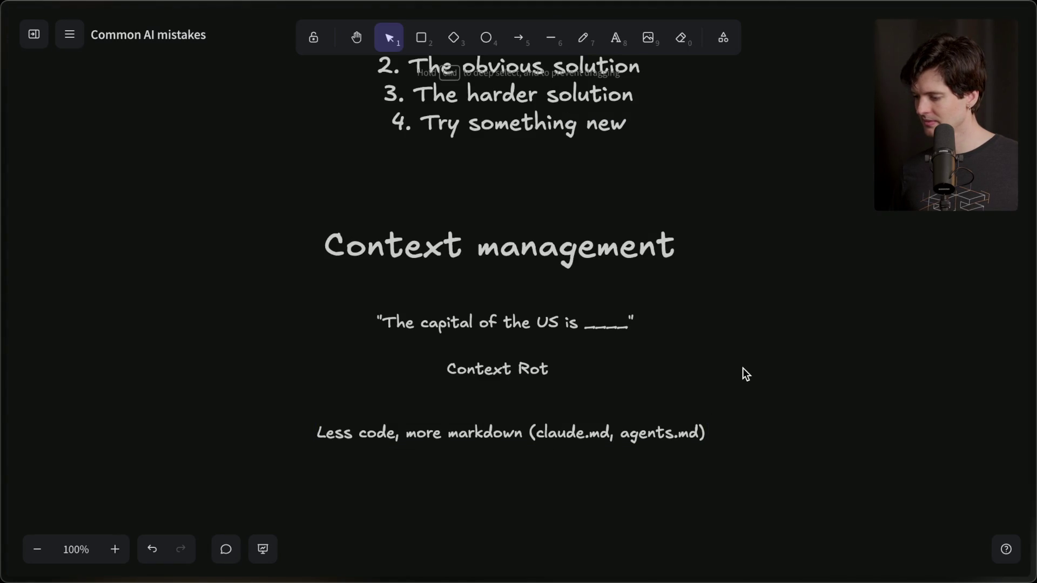
Copy the 'Context management' heading and place the duplicate below the 'Less code, more markdown' line
left_click(540, 247)
key("ctrl+c")
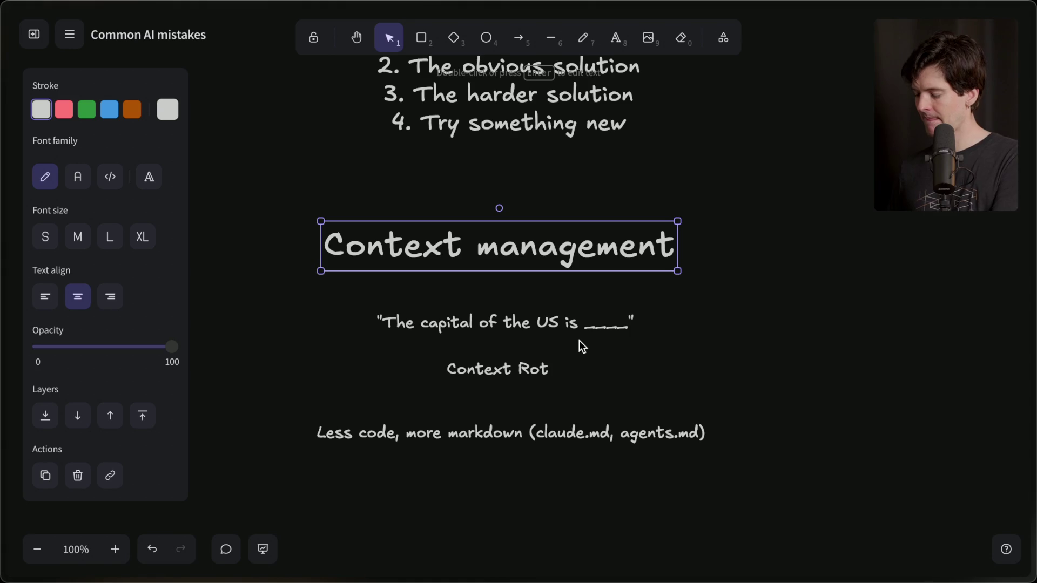
key("ctrl+v")
scroll(545, 329, "down", 5)
mouse_move(655, 106)
left_mouse_down()
mouse_move(579, 296)
mouse_move(577, 353)
left_mouse_up()
scroll(577, 353, "up", 5)
scroll(577, 354, "down", 1)
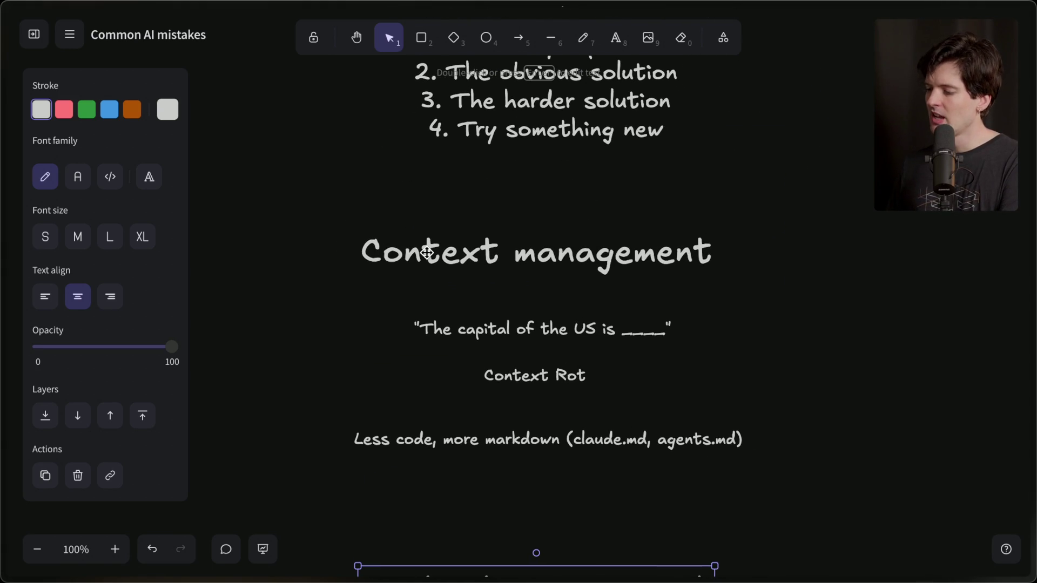
Select the section's heading and three lines to check them, then switch to the GitHub repository page
mouse_move(280, 181)
left_mouse_down()
mouse_move(783, 513)
mouse_move(811, 500)
left_mouse_up()
left_click(811, 501)
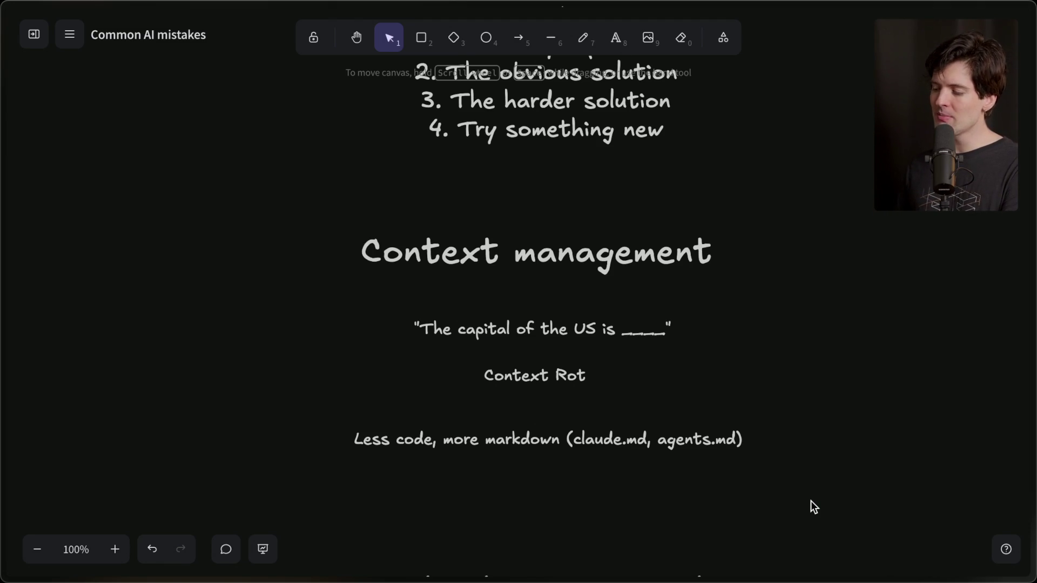
mouse_move(1031, 373)
left_click(898, 369)
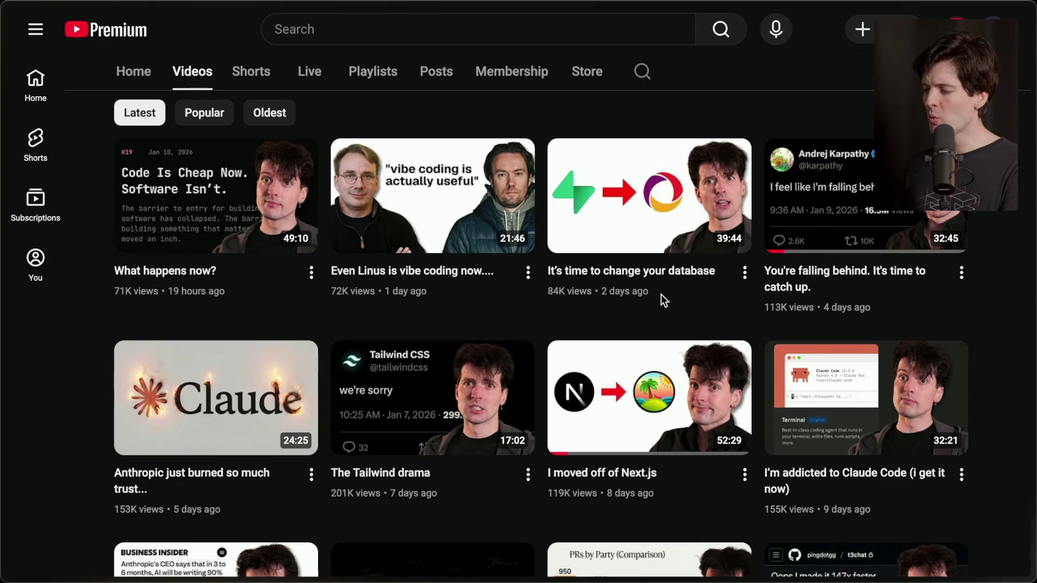
Back on the Common AI mistakes board, nudge the Context management section's four text items up
left_click(846, 229)
mouse_move(751, 211)
left_mouse_down()
mouse_move(218, 527)
mouse_move(297, 497)
left_mouse_up()
left_click_drag(567, 384, 567, 355)
left_click(548, 451)
Shrink the three lines under the heading slightly and move them closer to it
left_click_drag(313, 276, 777, 492)
left_click_drag(679, 421, 675, 416)
left_click_drag(555, 380, 556, 356)
left_click(516, 473)
scroll(516, 473, "up", 5)
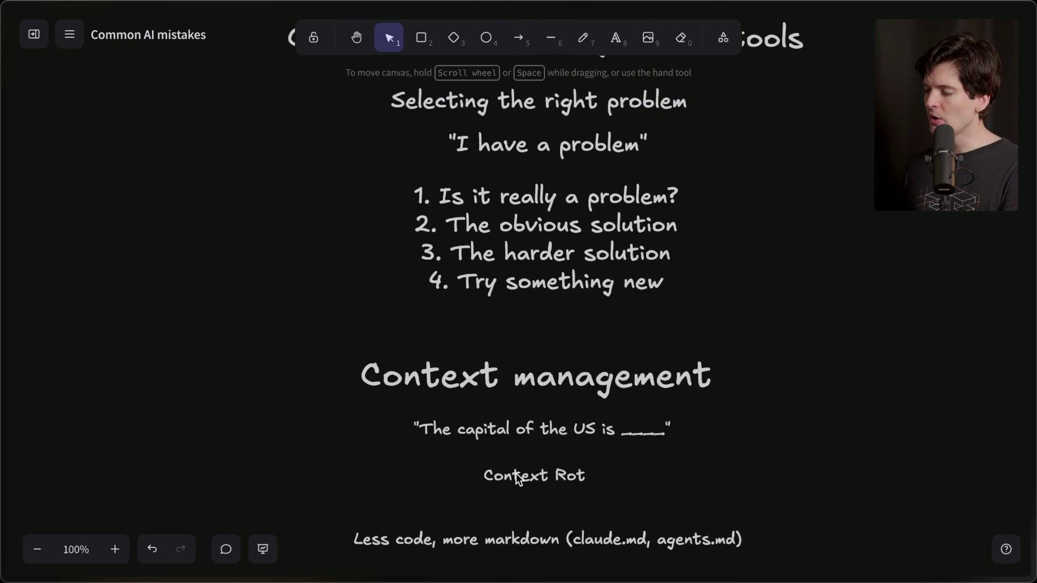
left_click(395, 221)
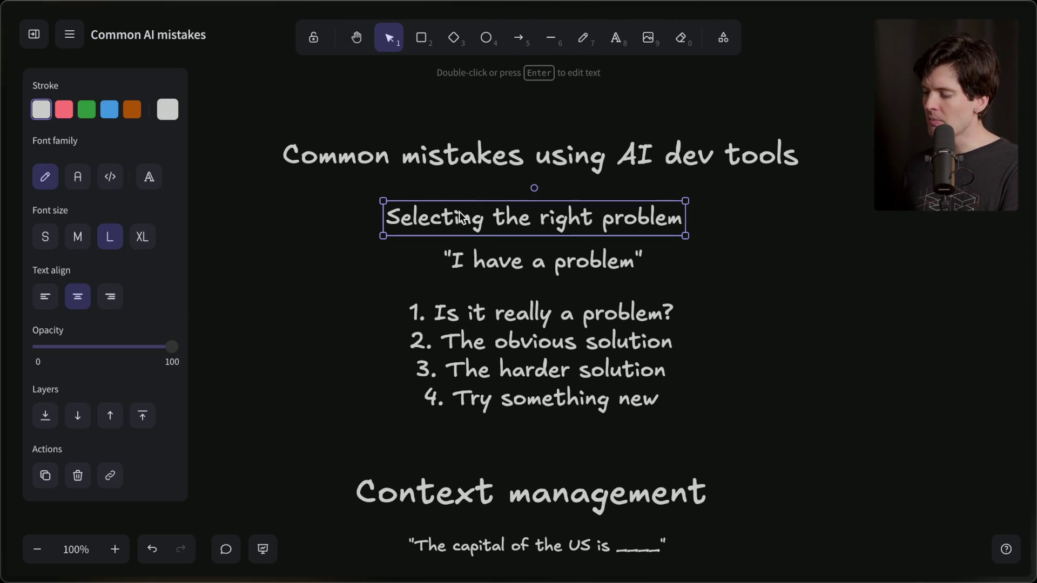
left_click(355, 295)
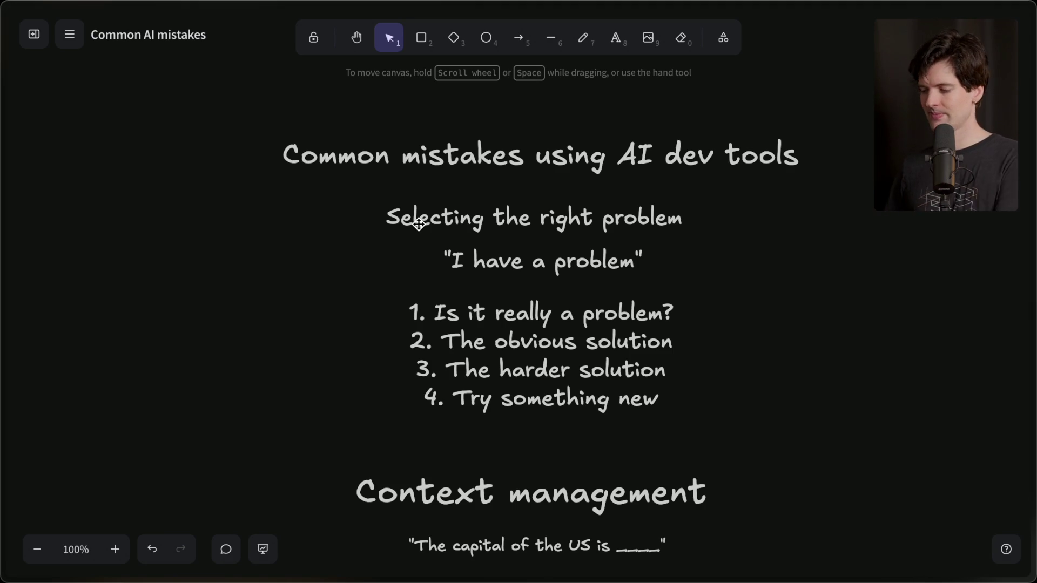
scroll(418, 224, "down", 8)
Move the lower Context management heading copy higher up the board
left_click(512, 437)
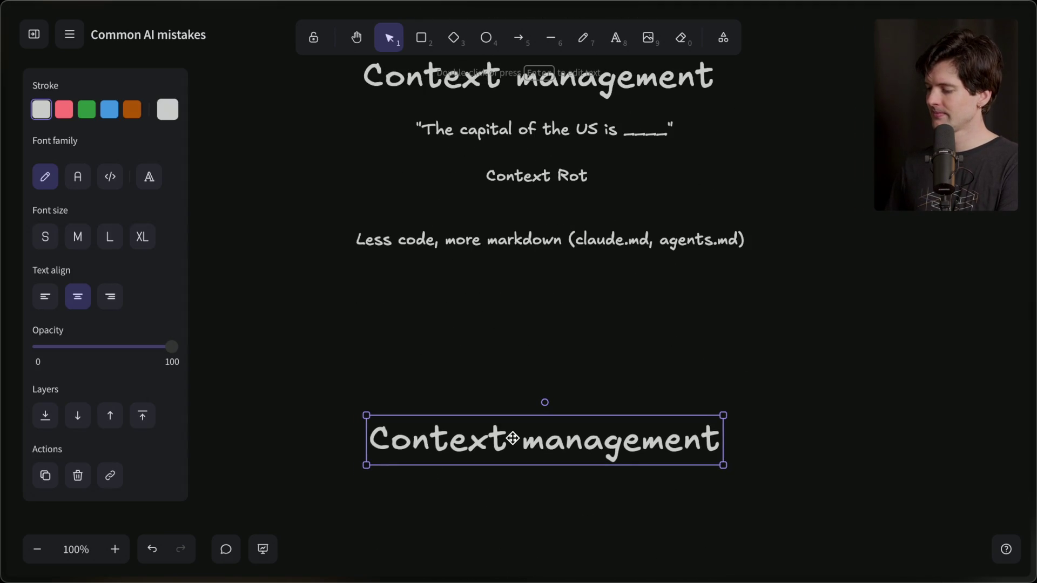
key("Delete")
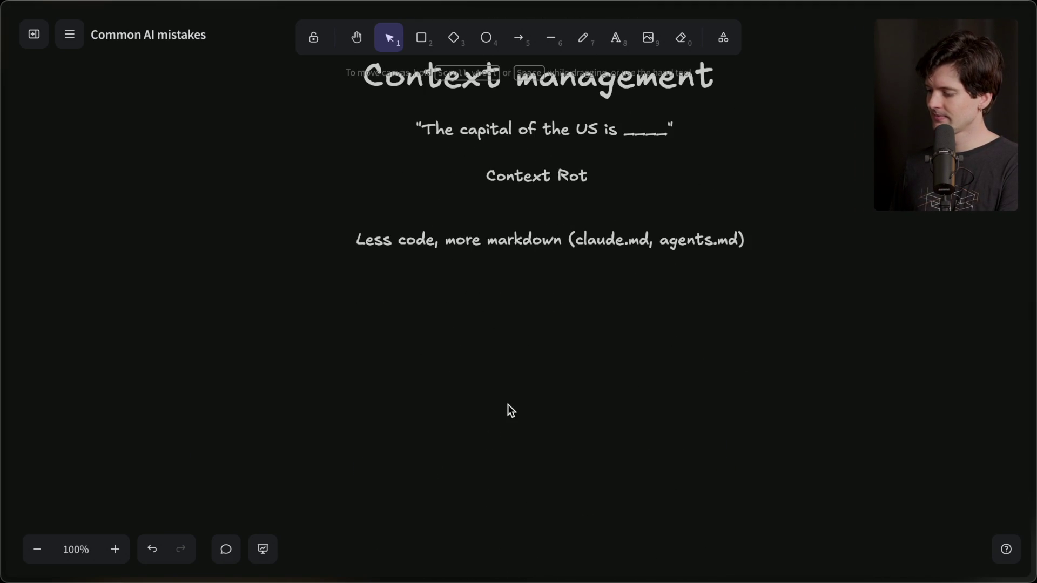
key("ctrl+z")
left_click_drag(514, 439, 515, 408)
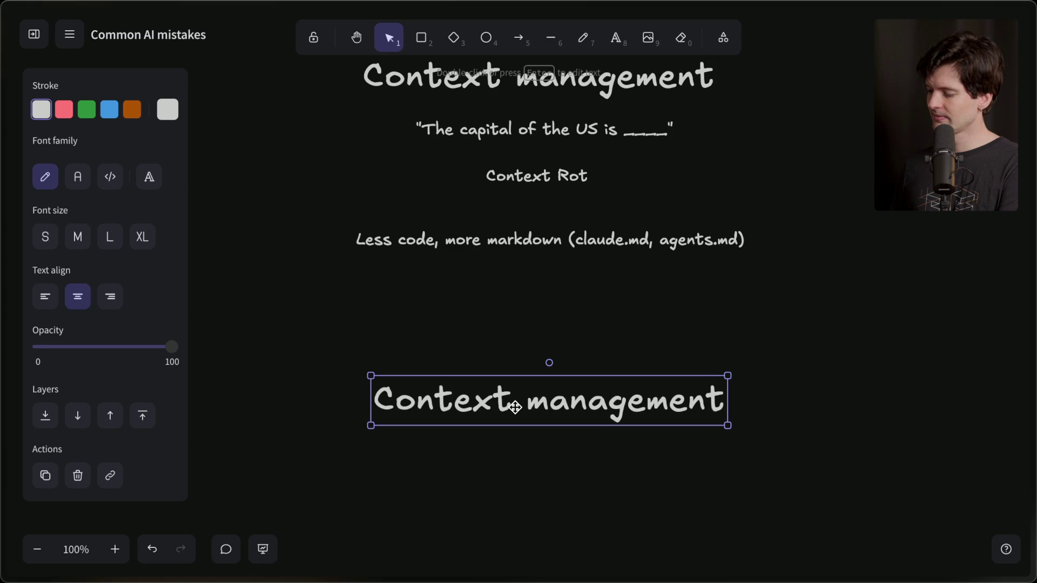
double_click(514, 408)
scroll(514, 416, "down", 1)
scroll(512, 413, "down", 5)
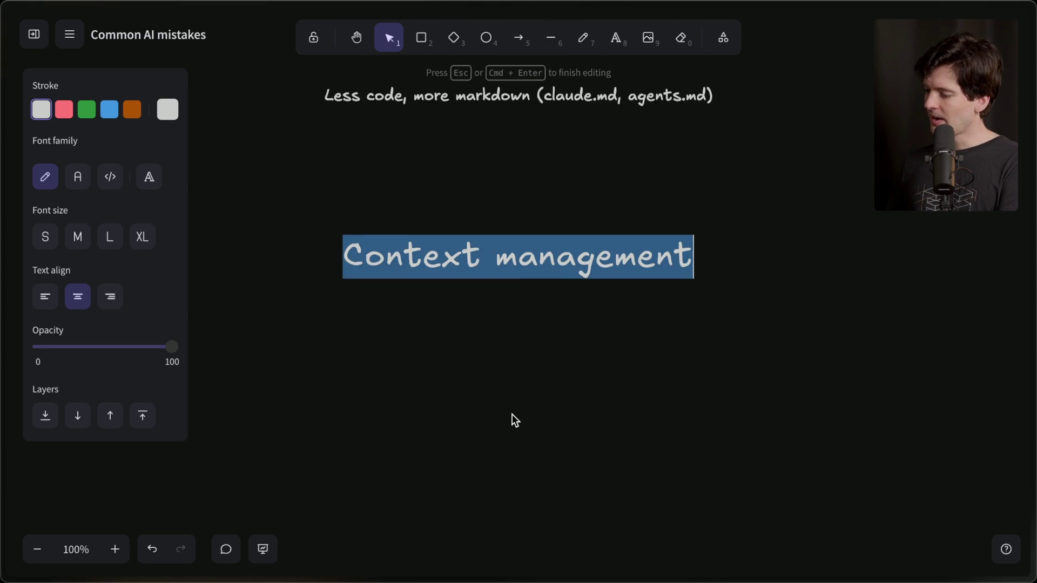
left_click(537, 289)
mouse_move(530, 229)
left_mouse_down()
mouse_move(517, 162)
mouse_move(525, 171)
left_mouse_up()
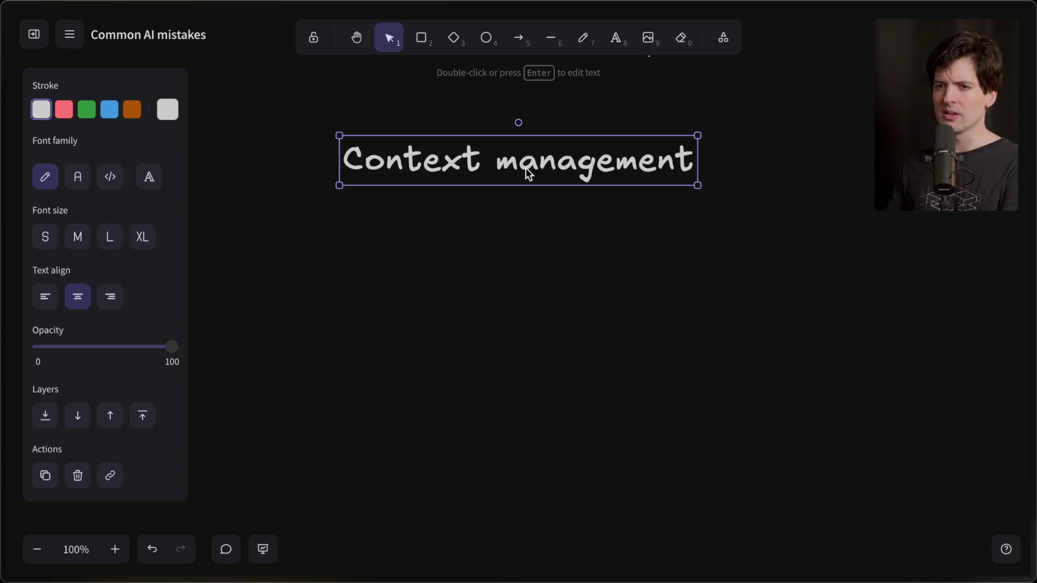
Rewrite the copied heading to read 'Using outdated tools'
double_click(527, 170)
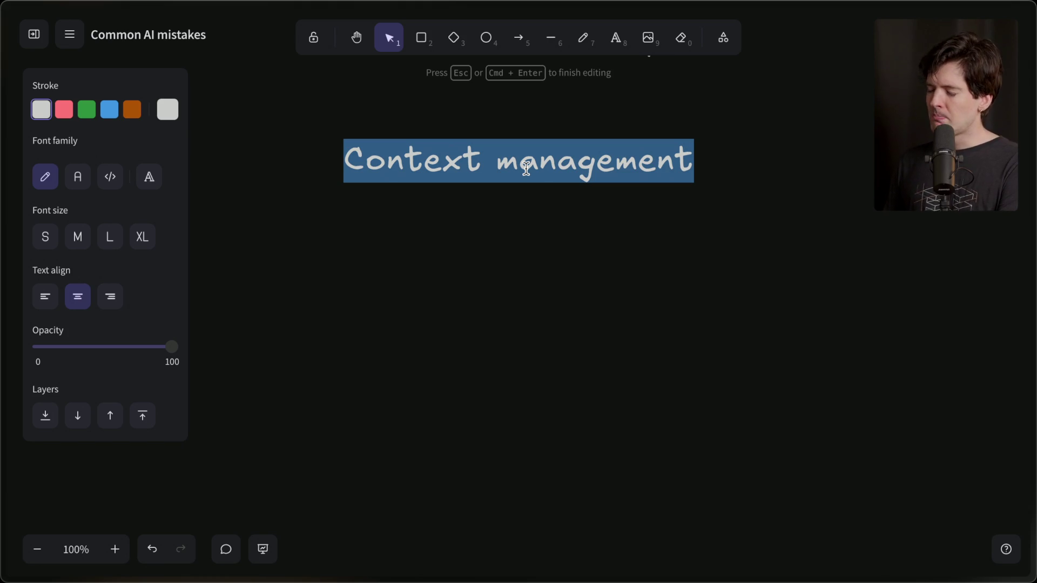
type("Using outdat")
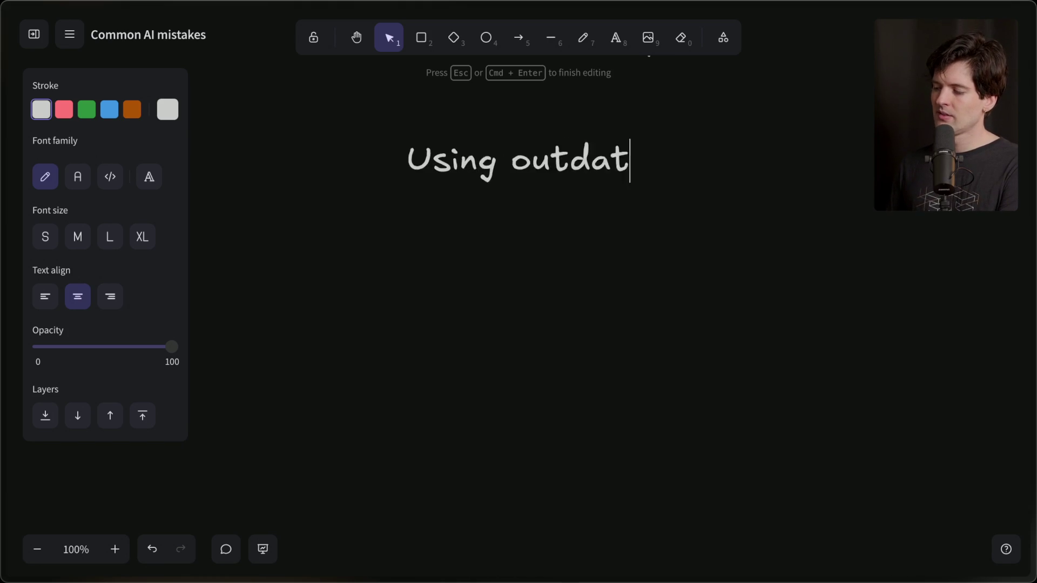
type("ed tools")
left_click(533, 338)
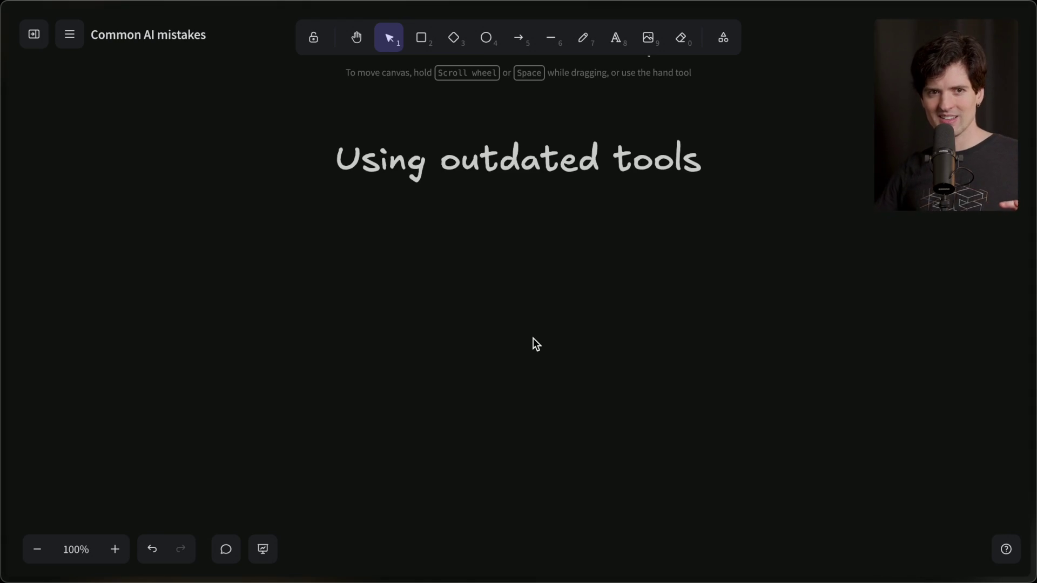
Switch over to the Twitch stream chat
key("ctrl+Right")
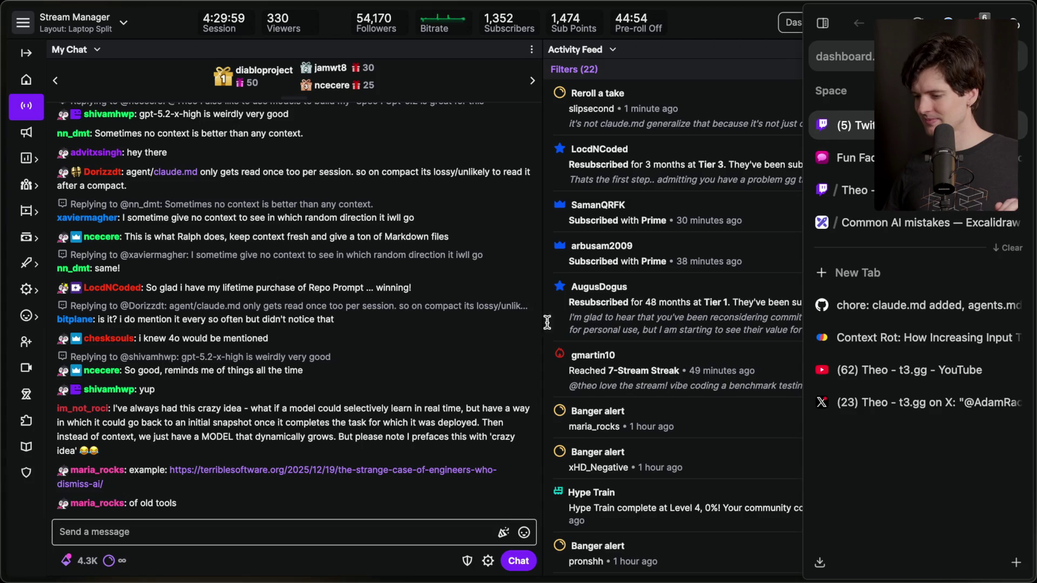
Open the Terrible Software article from chat full screen and scroll through it
left_click(345, 473)
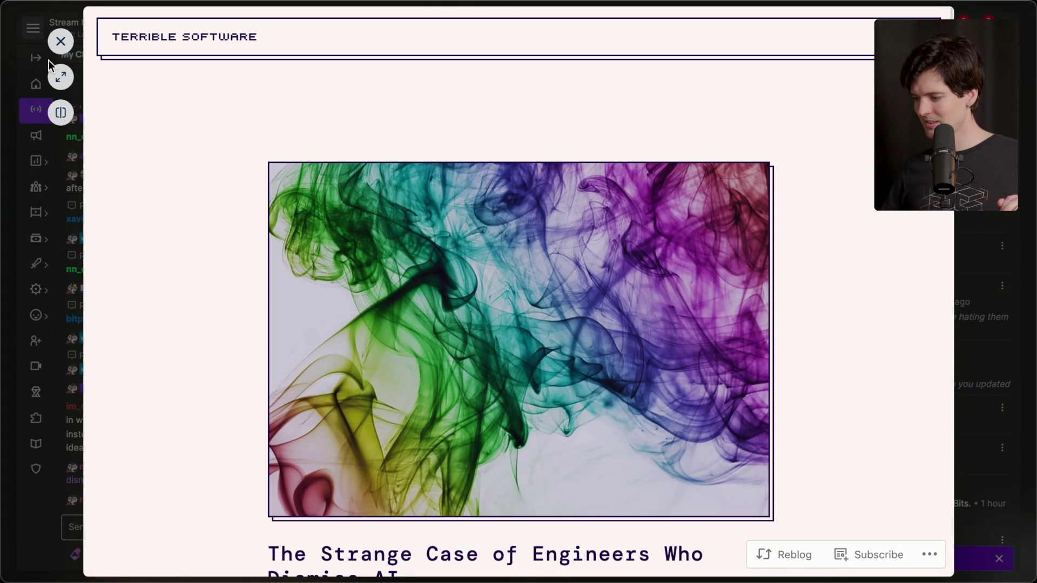
left_click(64, 76)
scroll(340, 264, "down", 10)
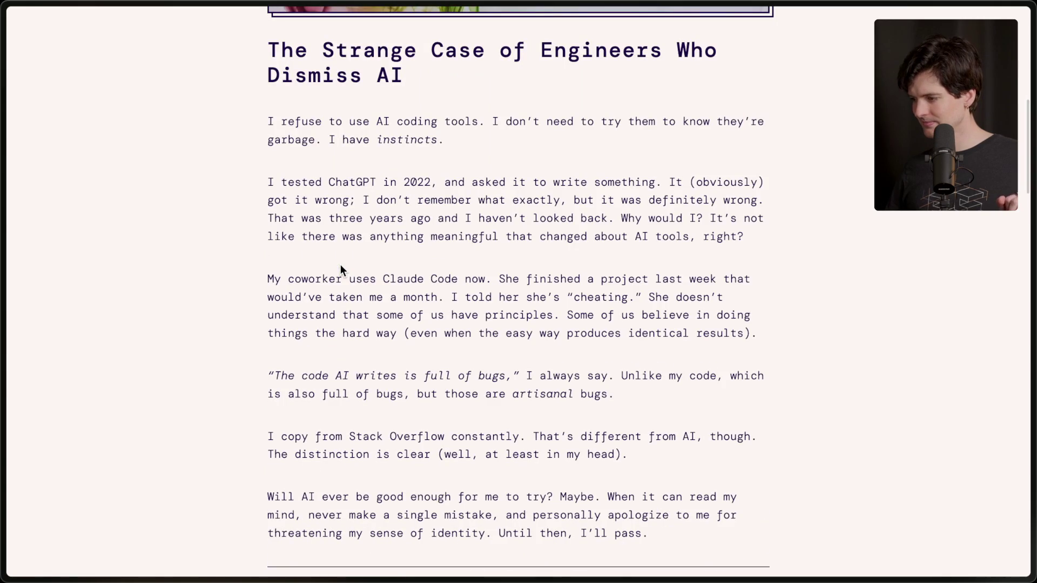
scroll(340, 264, "down", 3)
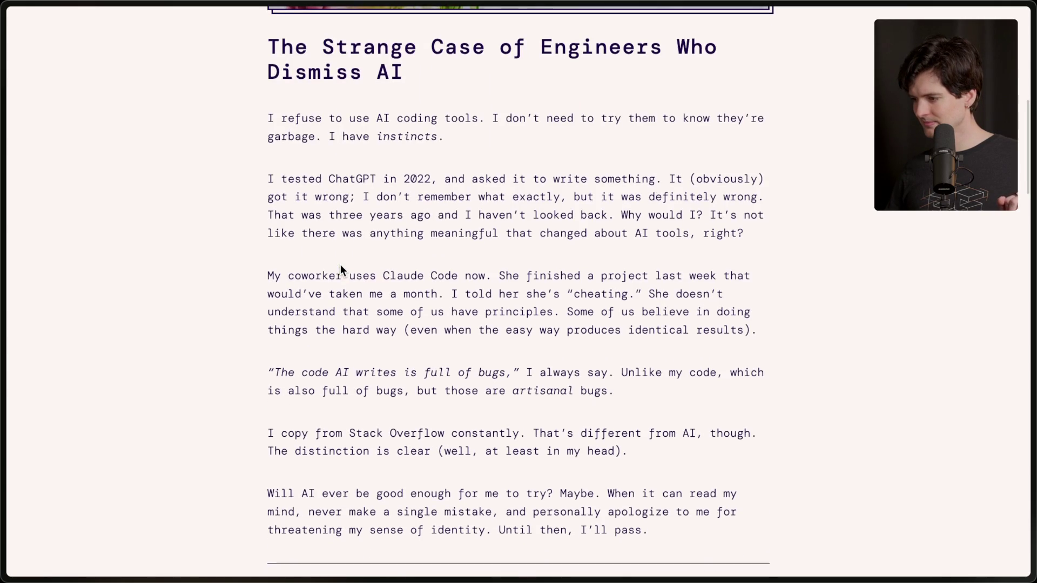
scroll(340, 264, "down", 4)
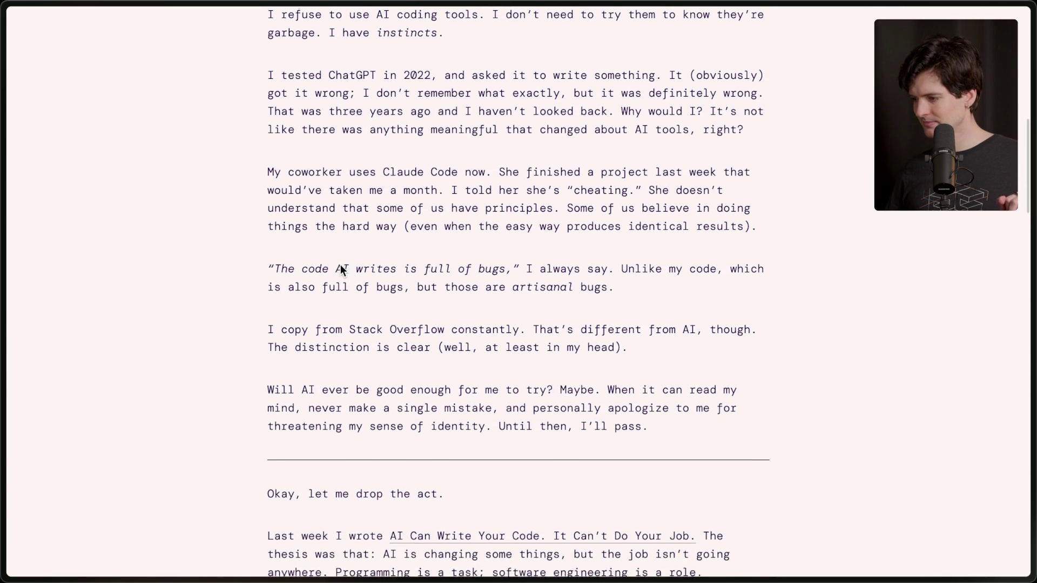
scroll(340, 265, "down", 12)
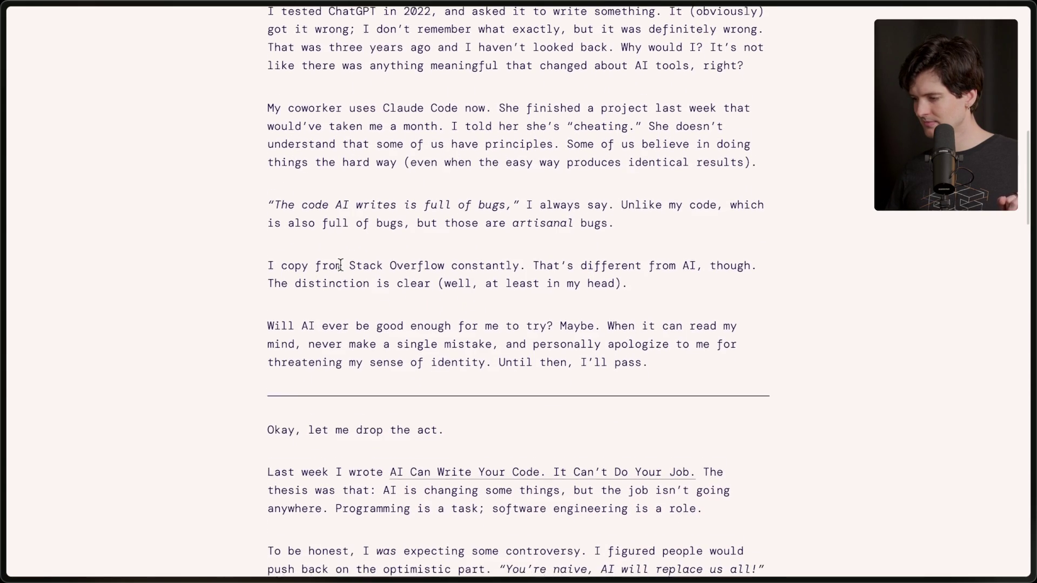
scroll(340, 265, "up", 15)
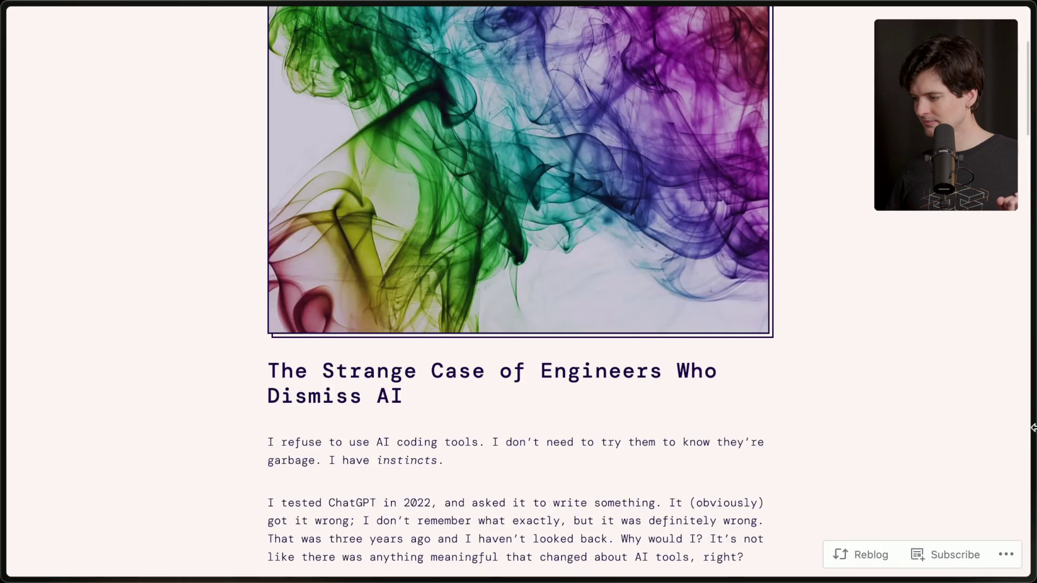
Glance at the GitHub diff adding claude.md, then return to the Common AI mistakes board
mouse_move(1033, 324)
left_click(928, 341)
left_click(925, 227)
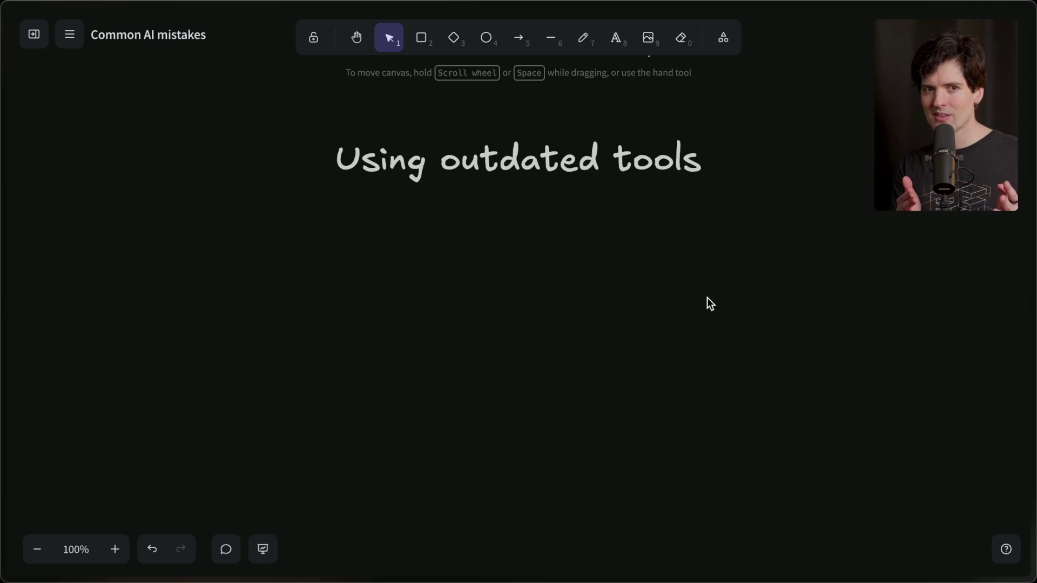
In the Twitch chat, highlight the messages about Kilo code and Kiro, then return to the board
mouse_move(1018, 234)
left_click(853, 128)
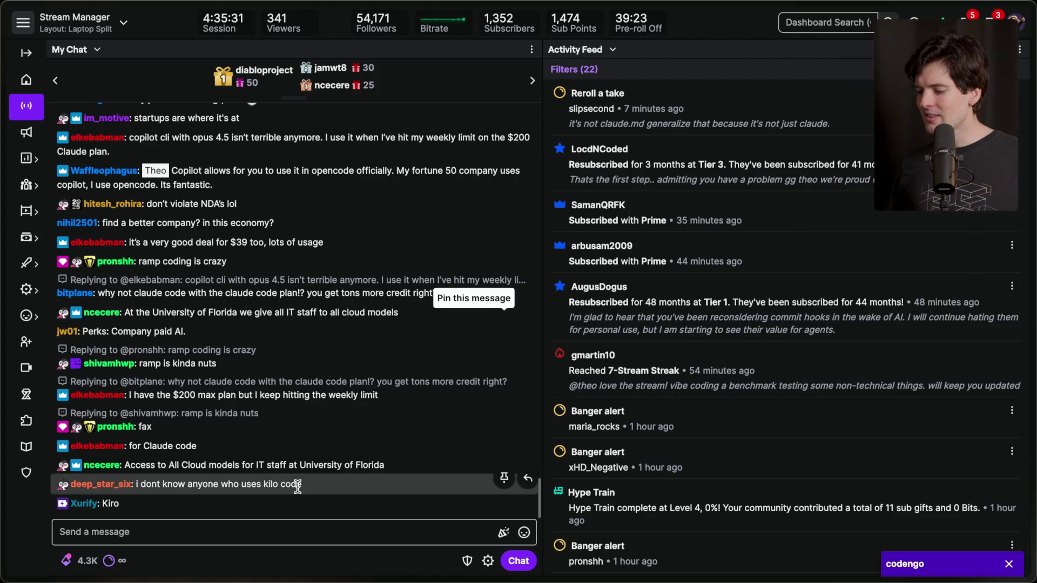
triple_click(319, 482)
left_click(323, 480)
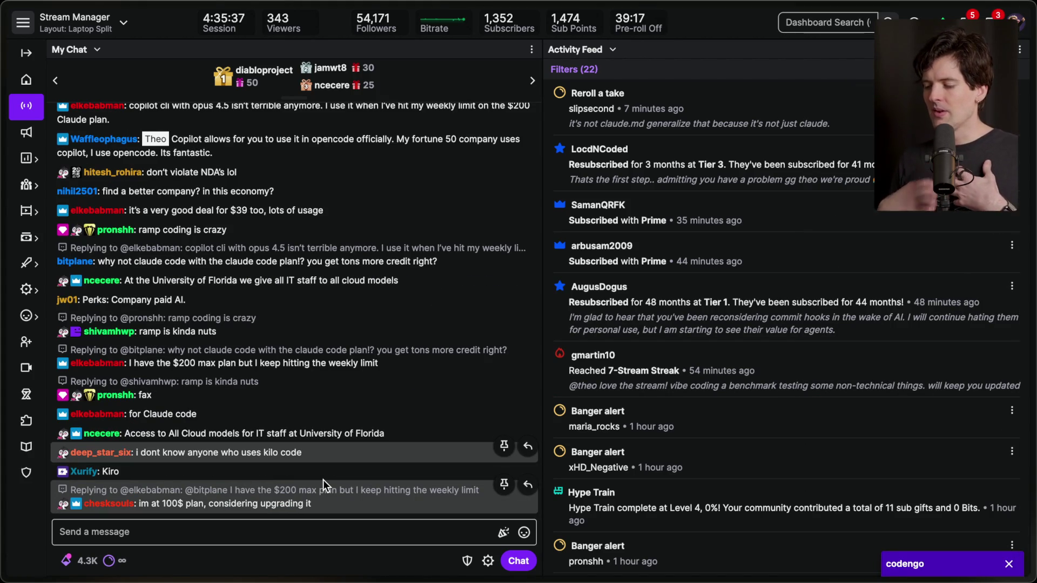
triple_click(300, 476)
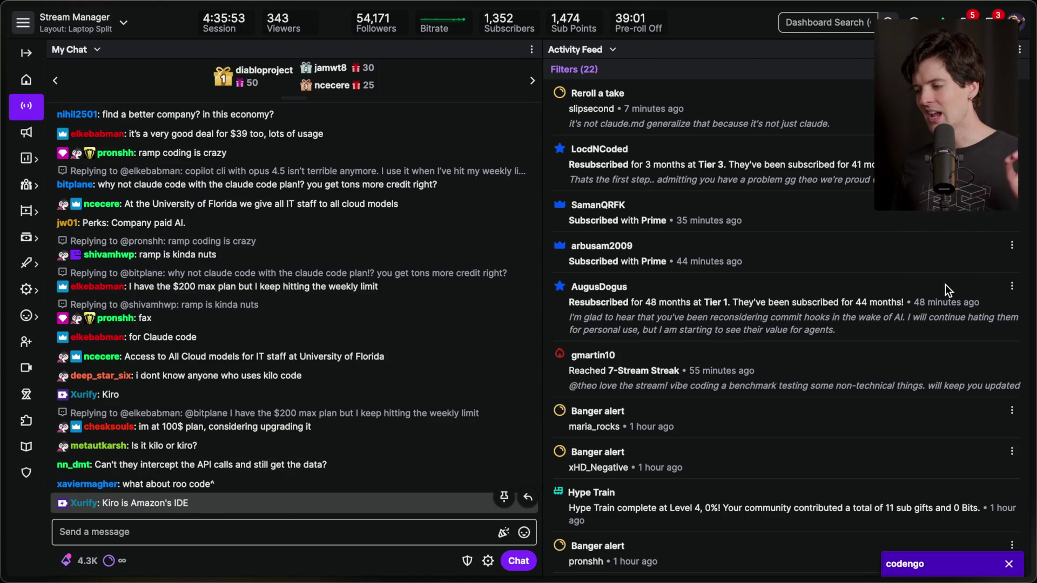
mouse_move(1034, 286)
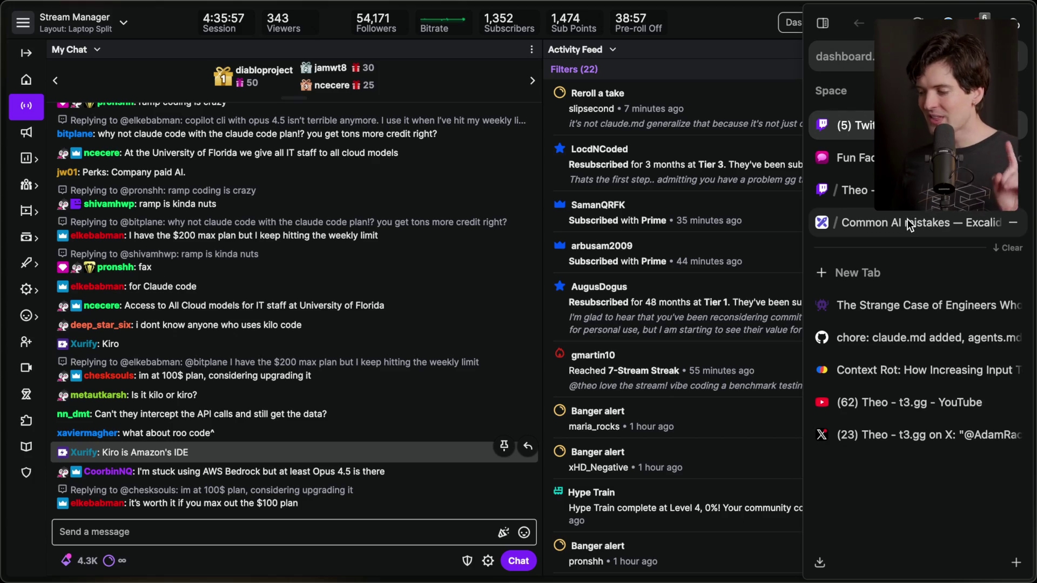
left_click(908, 221)
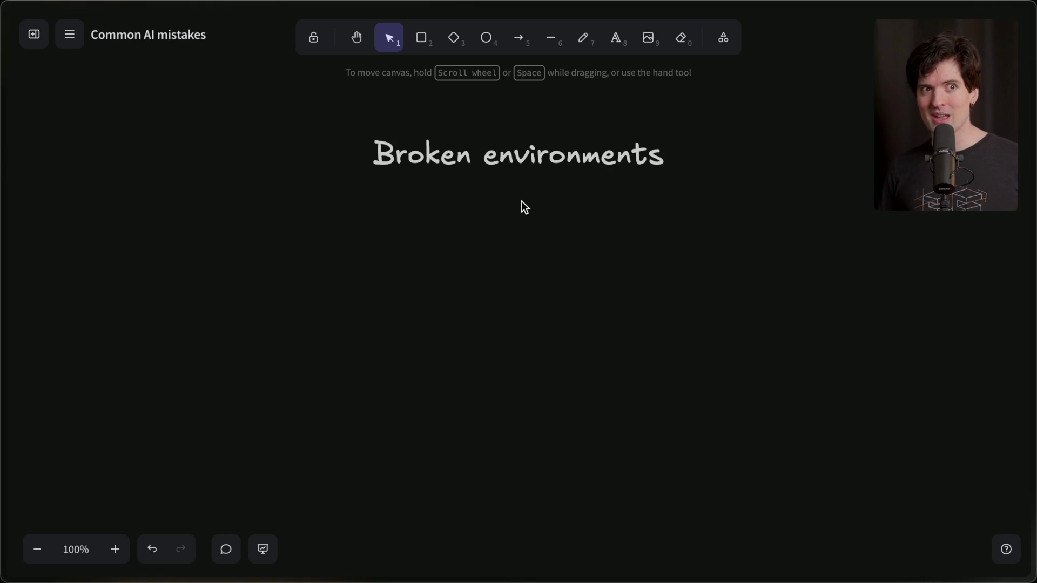
Open a new browser tab and start entering 'github.com/vibe-'
mouse_move(1033, 243)
left_click(824, 270)
type("github.com/")
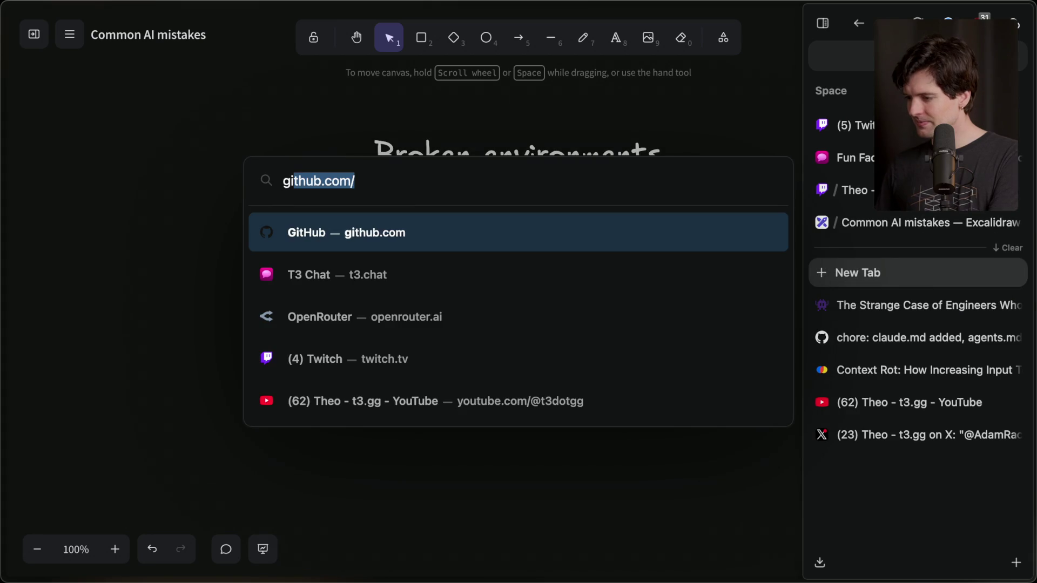
type("vibe-")
Search GitHub for 'vibe kanban' and view BloopAI/vibe-kanban's open pull requests
key("BackSpace")
type("kanban")
key("Return")
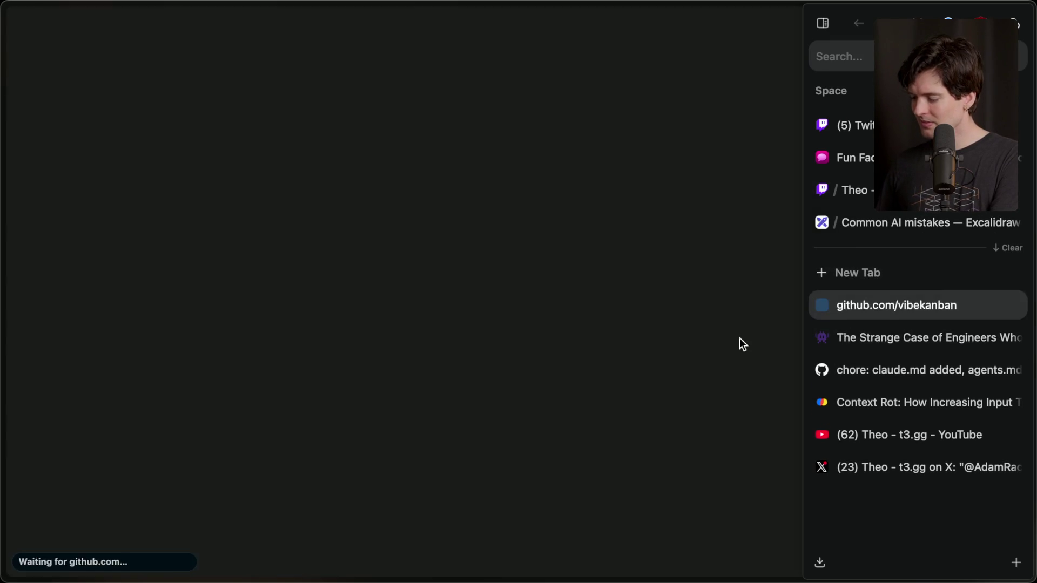
left_click(609, 33)
type("vibe kan")
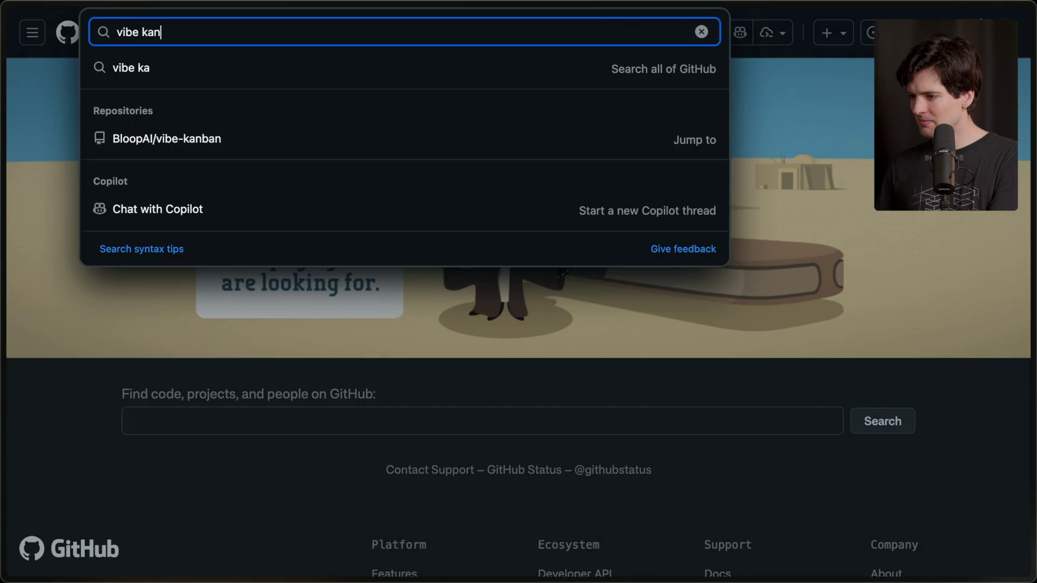
type("ban")
key("Return")
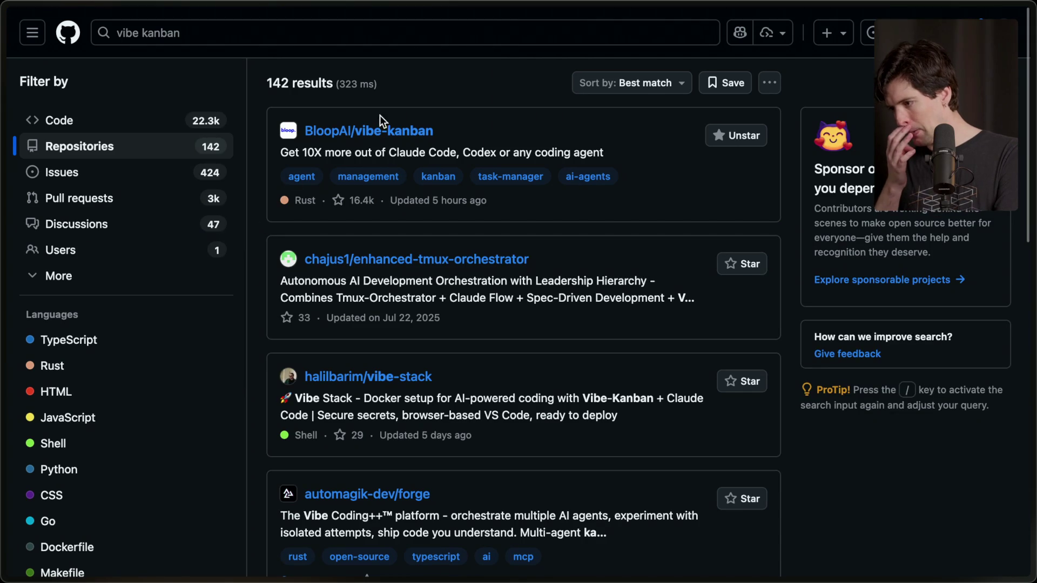
left_click(394, 132)
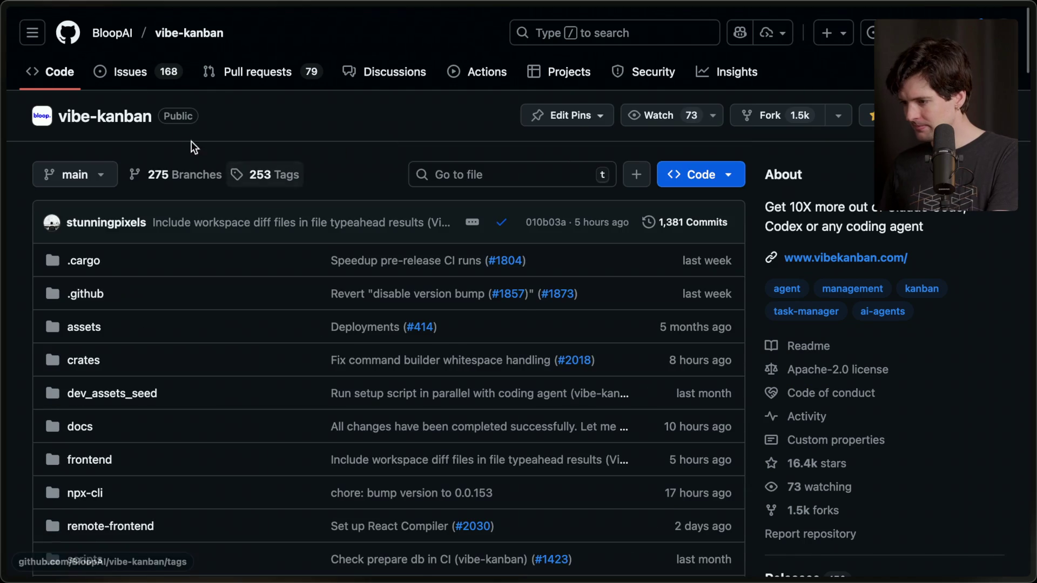
left_click(257, 71)
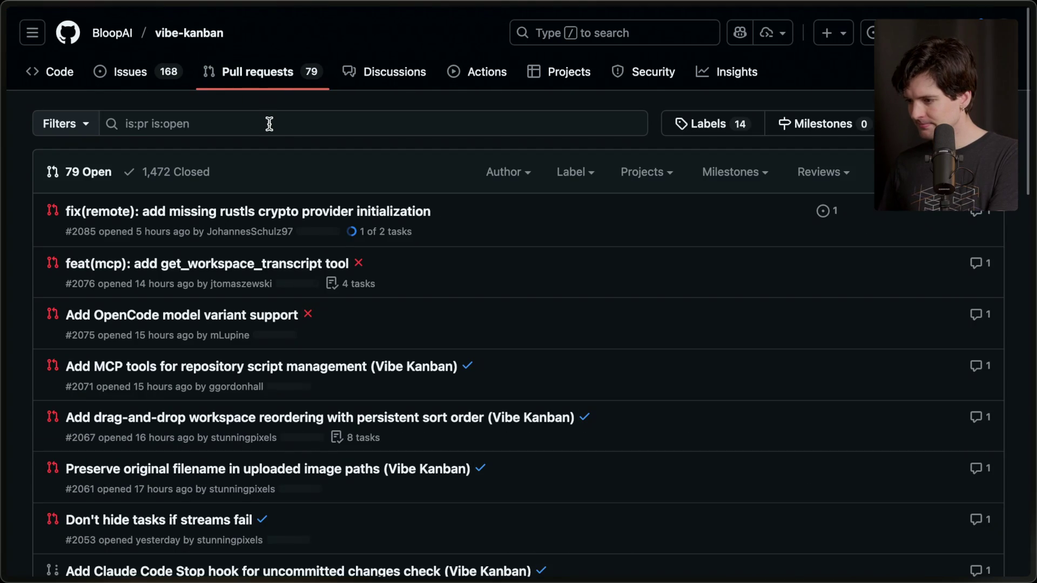
left_click(269, 125)
In the terminal, stop the running vibe-kanban process and cd into ../contrib/vibe-kanban
key("super+Tab")
key("super+Tab")
key("super+Tab")
key("ctrl+c")
type("cd ../contrib/vi")
key("Tab")
key("Return")
Open the vibe-kanban folder in Cursor with 'c .', closing the CSV file and discarding the Workos note
type("c .")
key("Return")
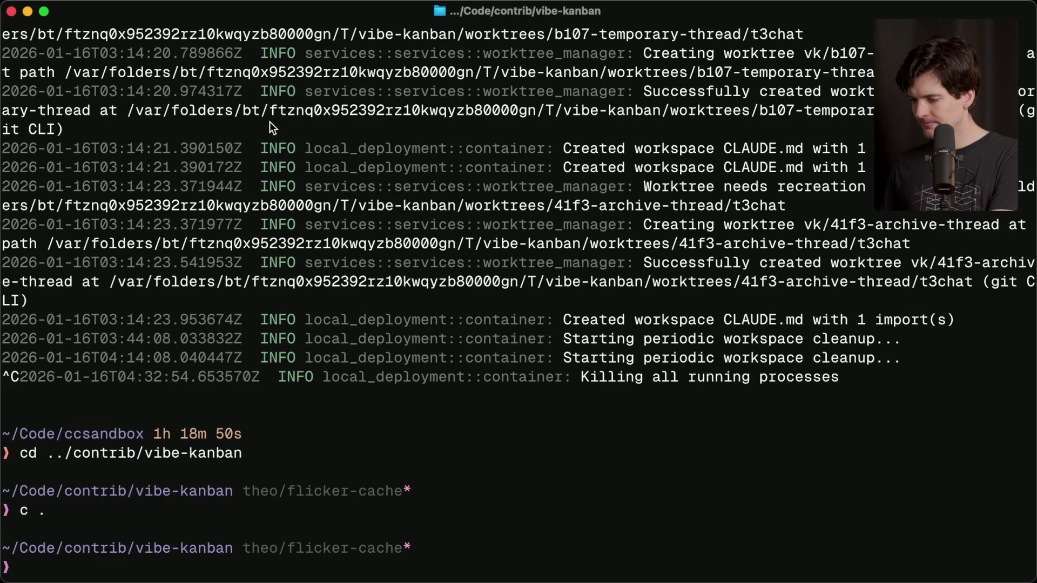
key("super+Tab")
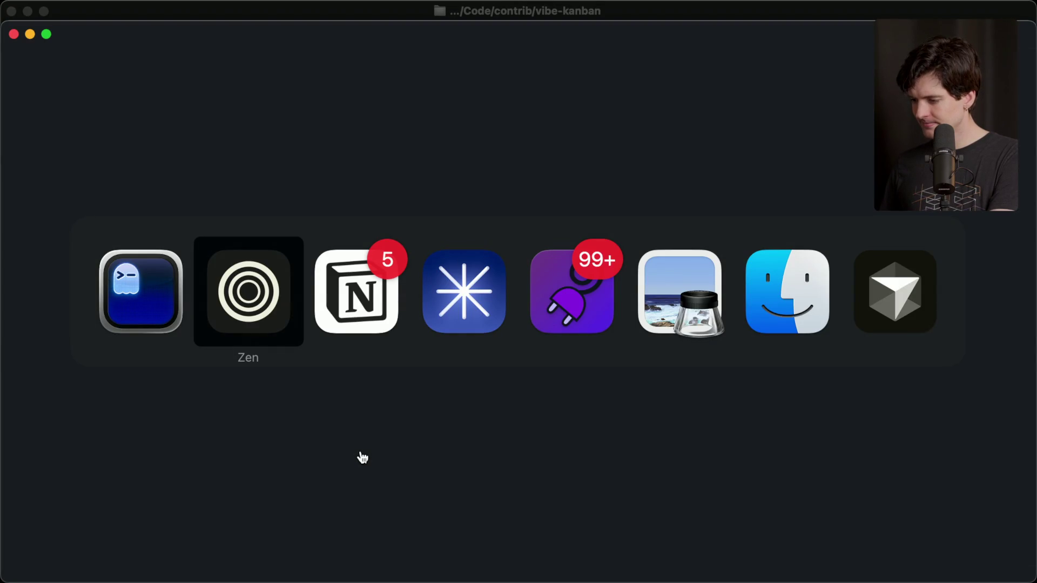
key("super+shift+Tab")
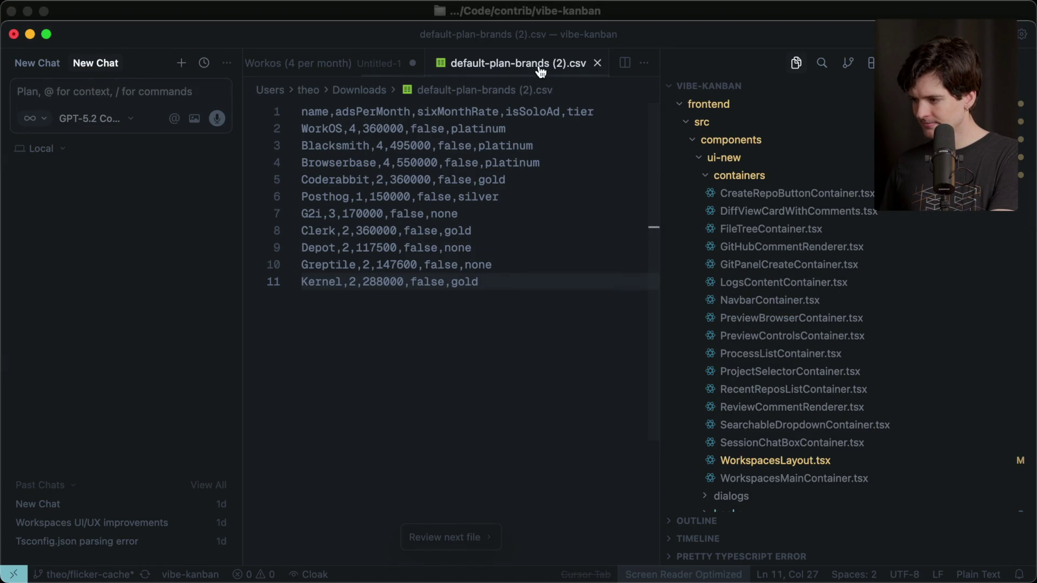
key("super+w")
key("super+w")
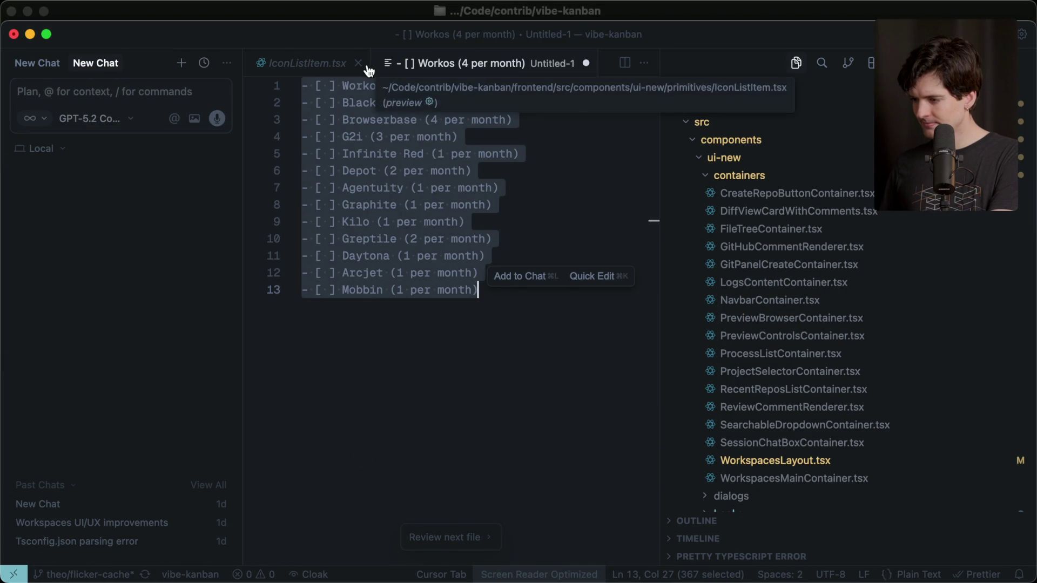
left_click(532, 375)
key("super+w")
key("Escape")
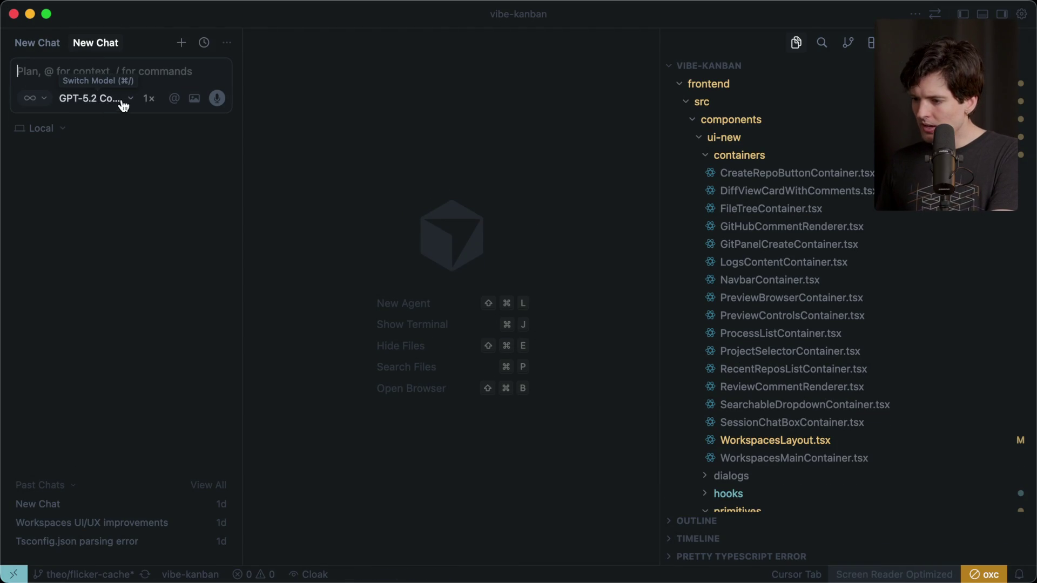
Reopen the tsconfig parsing error chat and edit its first prompt in a widened panel
left_click(108, 542)
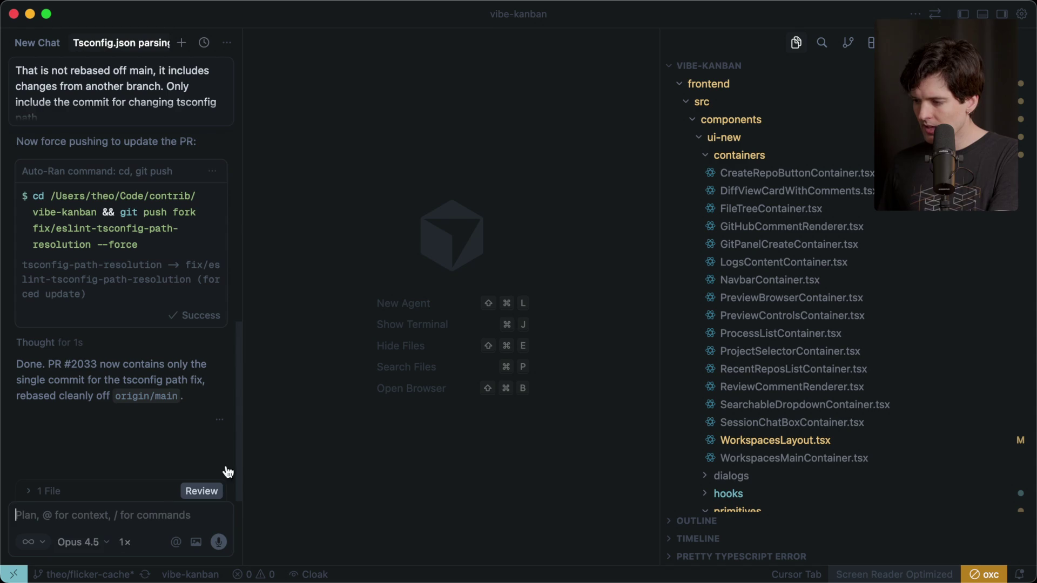
left_click(794, 174)
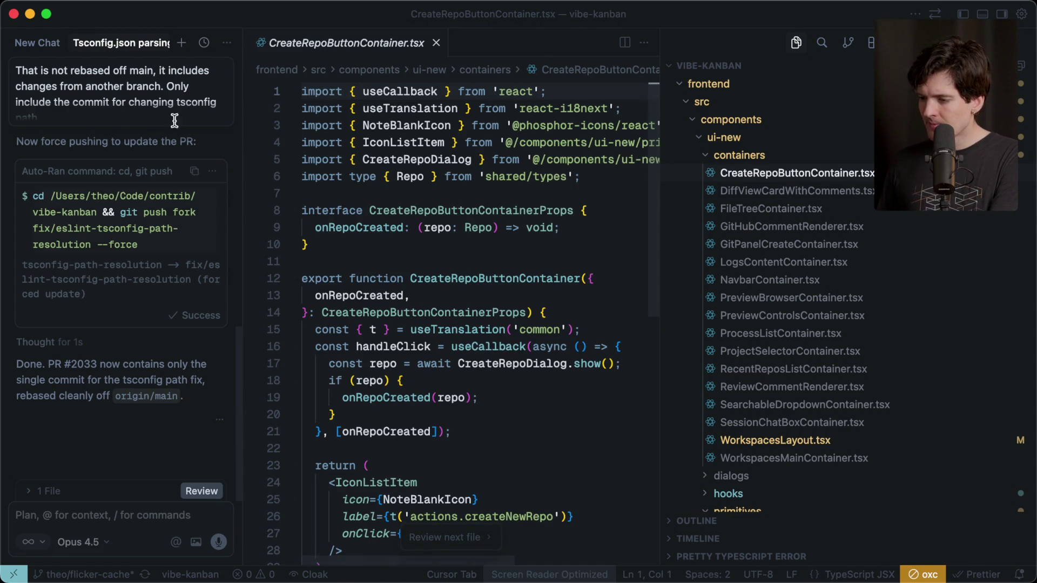
scroll(140, 110, "up", 3)
scroll(141, 109, "up", 10)
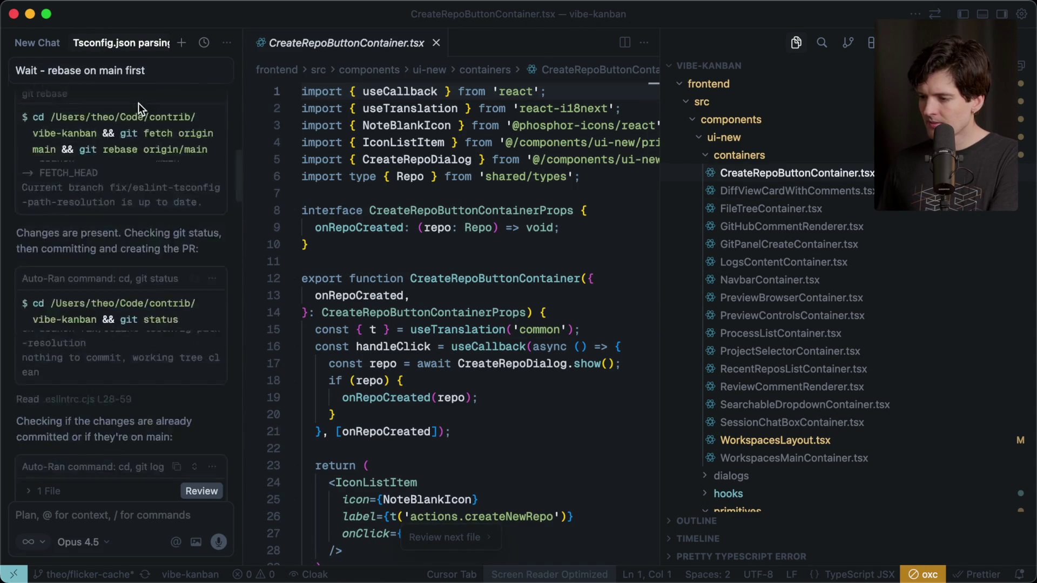
left_click(93, 91)
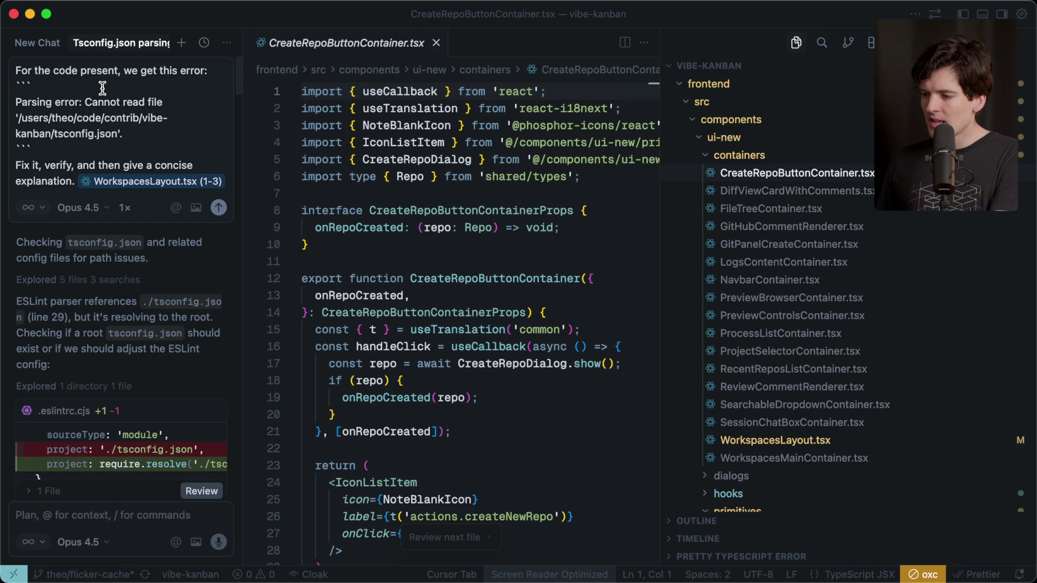
left_click_drag(247, 128, 389, 151)
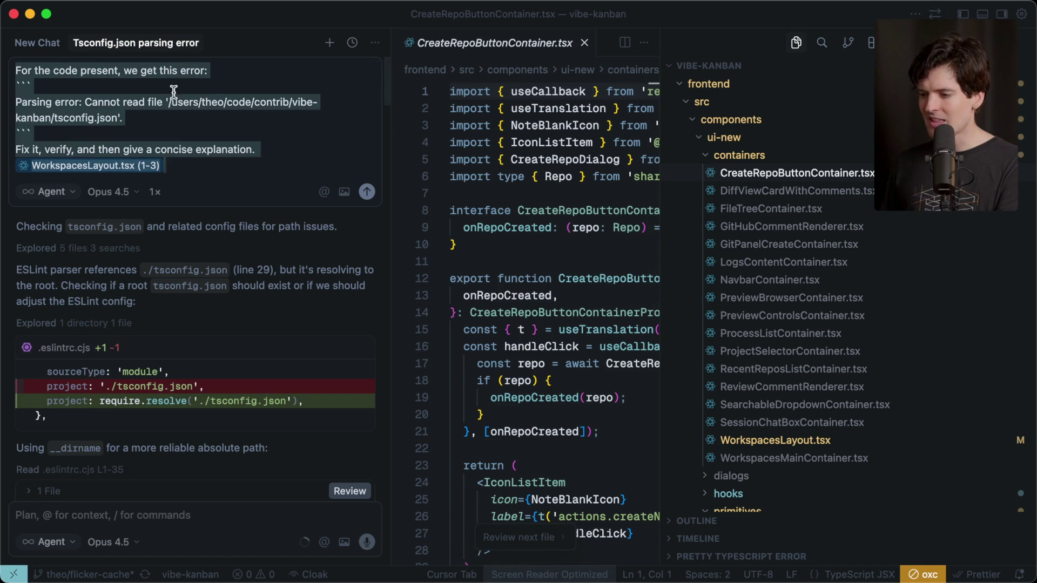
Review the parsing error message and the added const path line in the .eslintrc.cjs diff
left_click(231, 72)
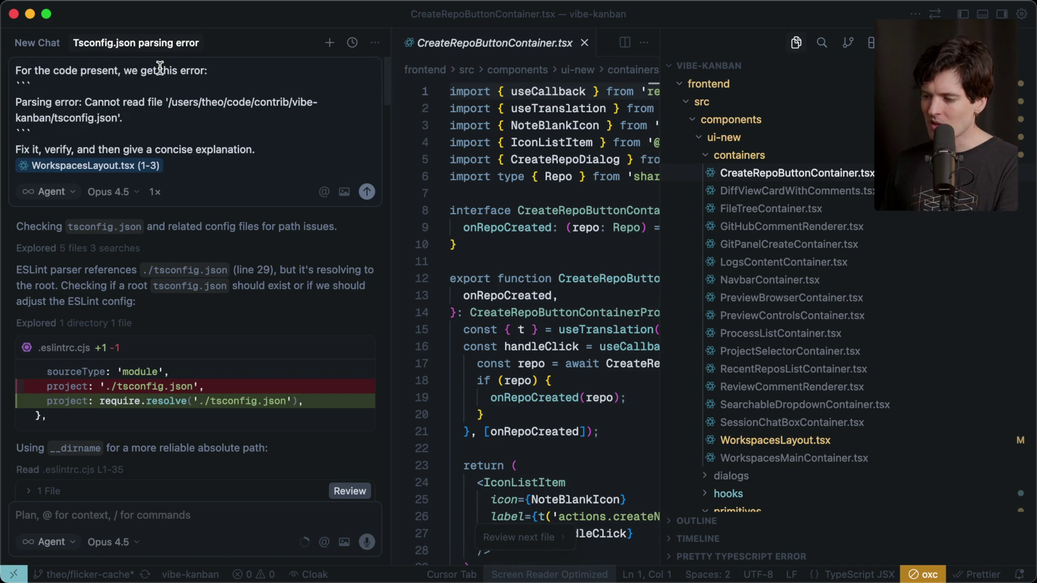
left_click_drag(17, 103, 141, 118)
left_click(144, 118)
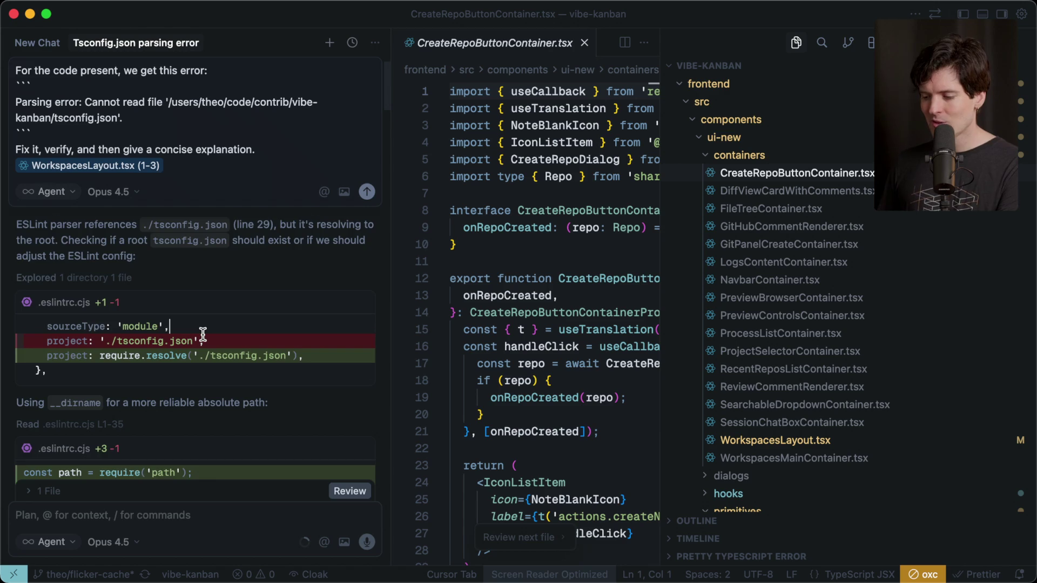
left_click_drag(25, 297, 195, 296)
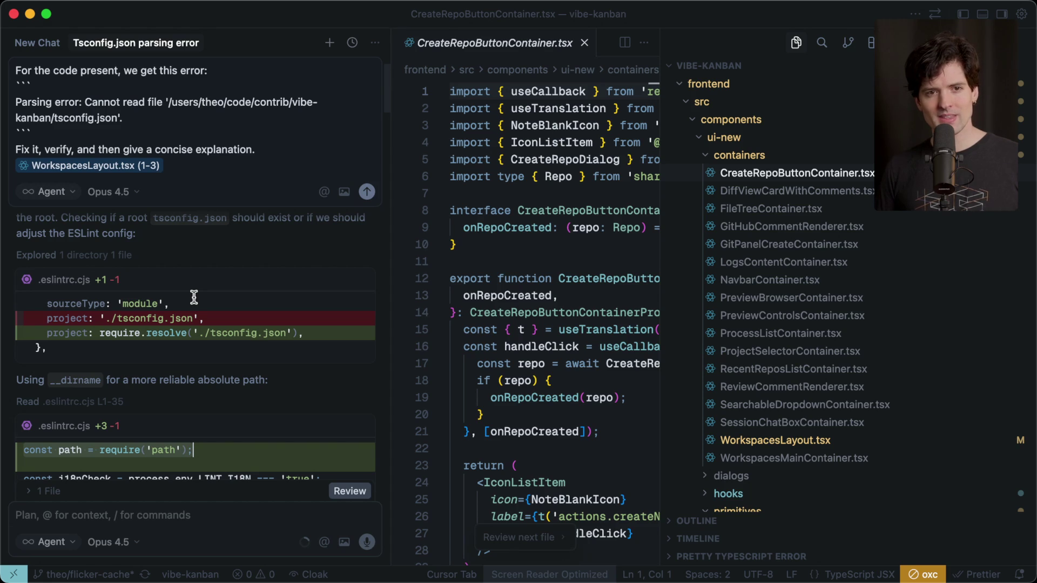
key("super+Tab")
key("super+Tab")
key("super+Tab")
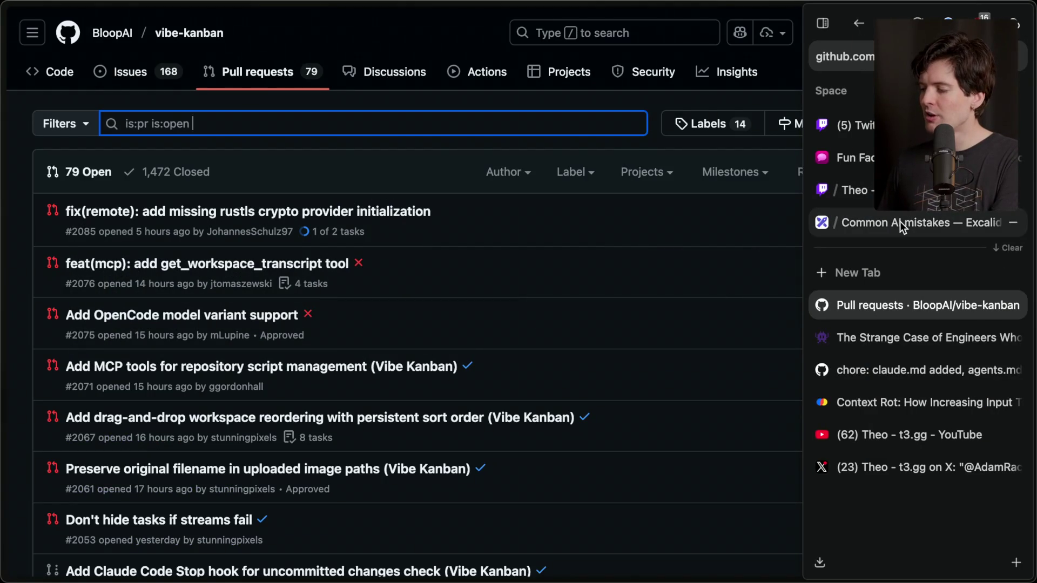
Switch to the 'Common AI mistakes — Excalidraw' tab in Arc
left_click(901, 222)
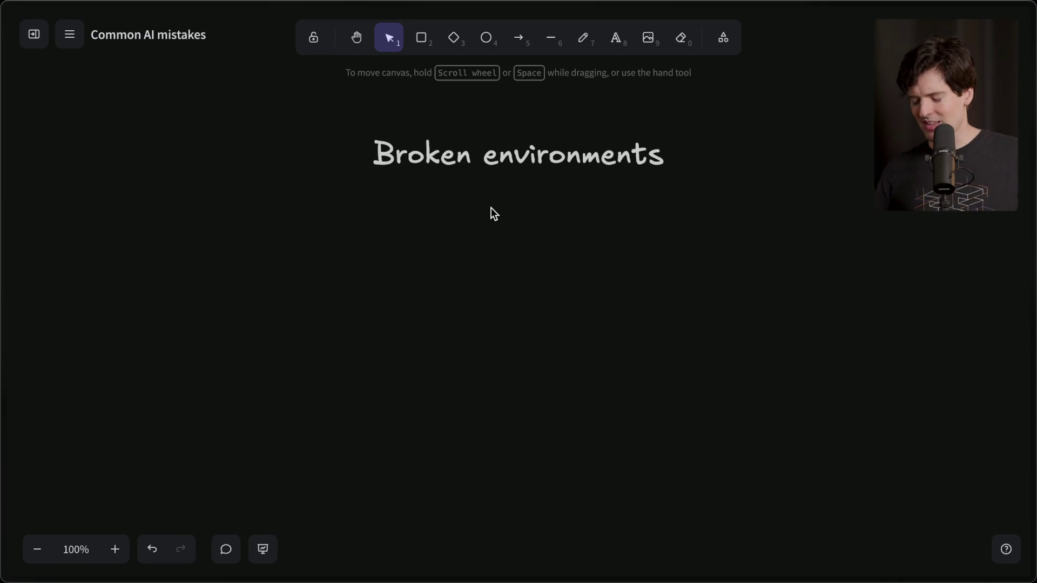
Copy the 'MCP hell' line from the Notion mistakes notes and paste it onto the board
key("super+Tab")
key("super+Tab")
key("super+Tab")
left_click_drag(669, 346, 587, 342)
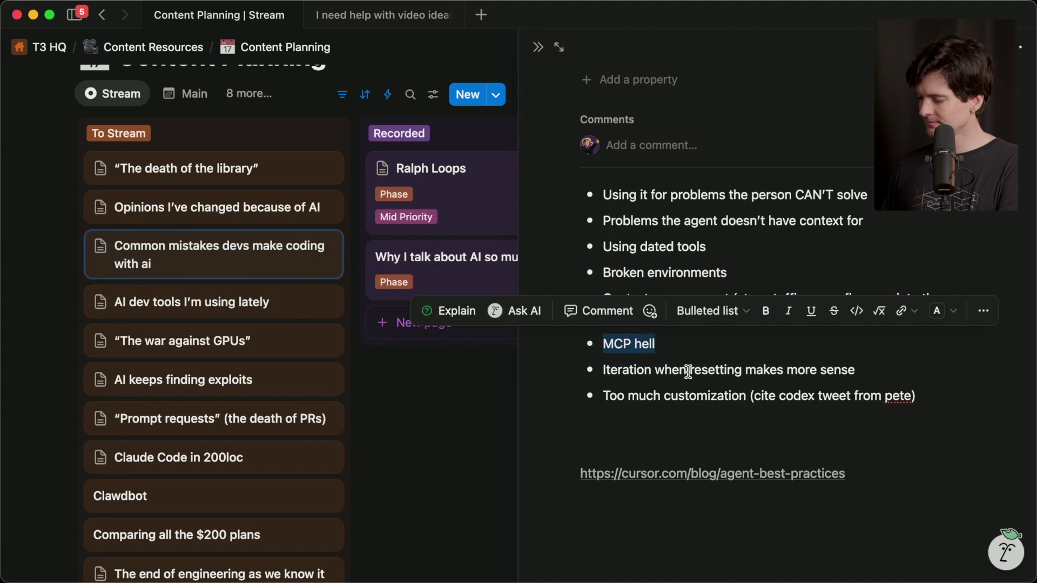
key("super+Tab")
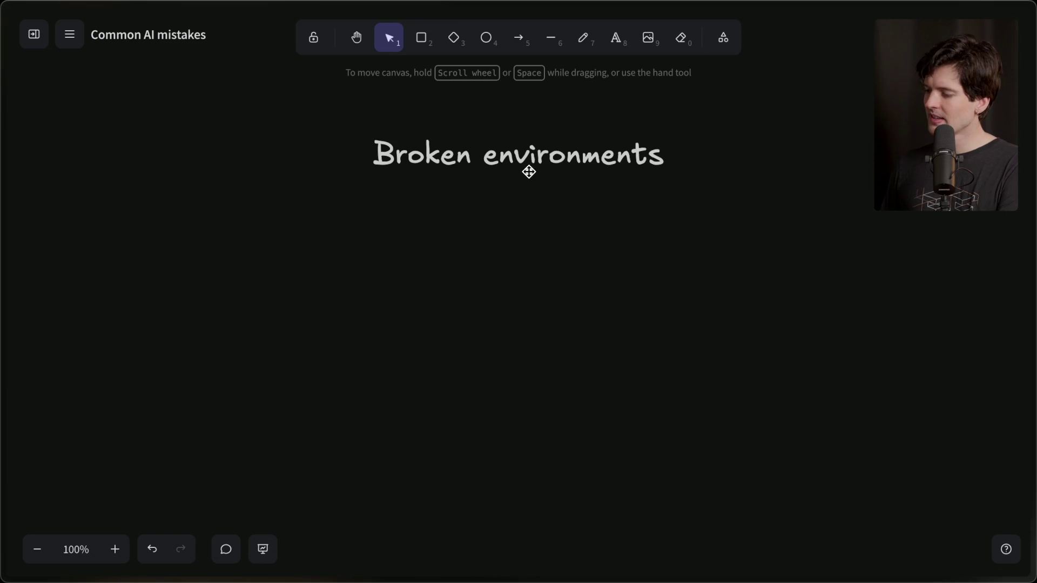
key("super+v")
Move the pasted text below 'Broken environments' and complete it as 'MCP Hell & Overconfiguration'
left_click_drag(504, 300, 516, 365)
double_click(516, 366)
key("Right")
type("& overc")
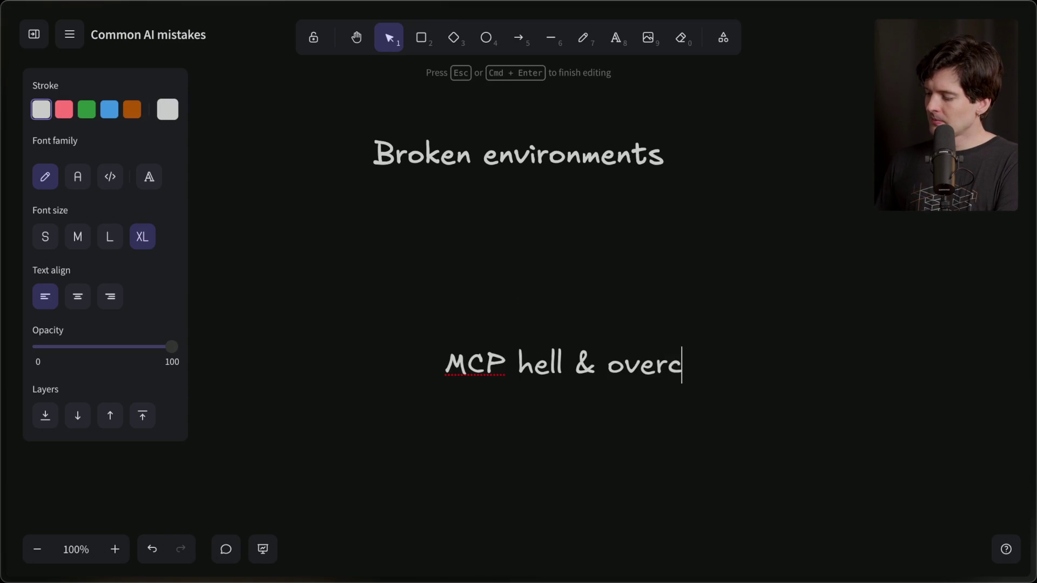
type("onfiguration")
left_click(612, 362)
key("BackSpace")
type("O")
left_click(533, 362)
key("BackSpace")
type("H")
key("Escape")
Cut the finished heading off the board and scroll down to empty canvas
left_click(571, 368)
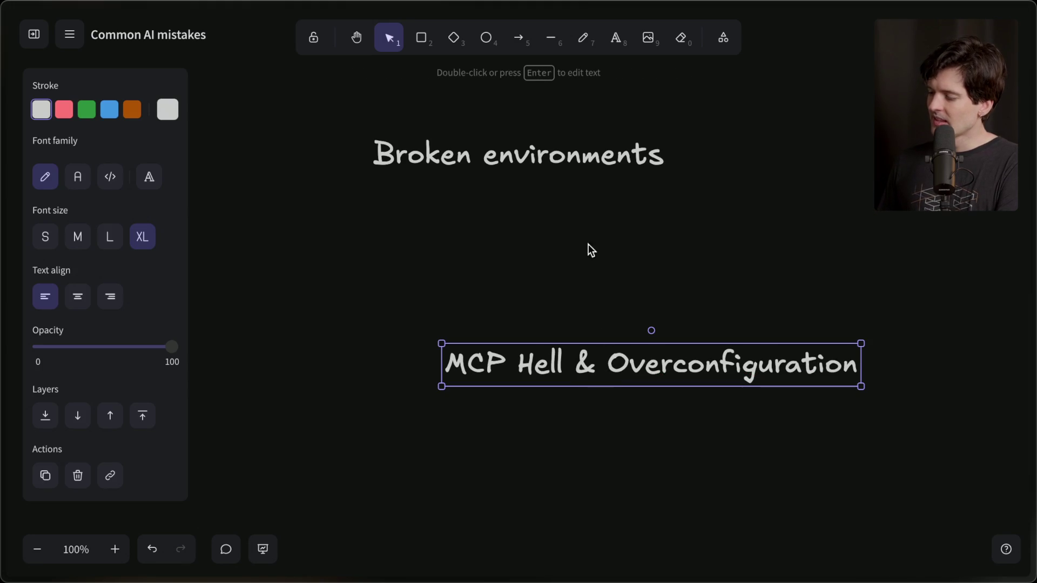
key("Delete")
scroll(540, 365, "down", 5)
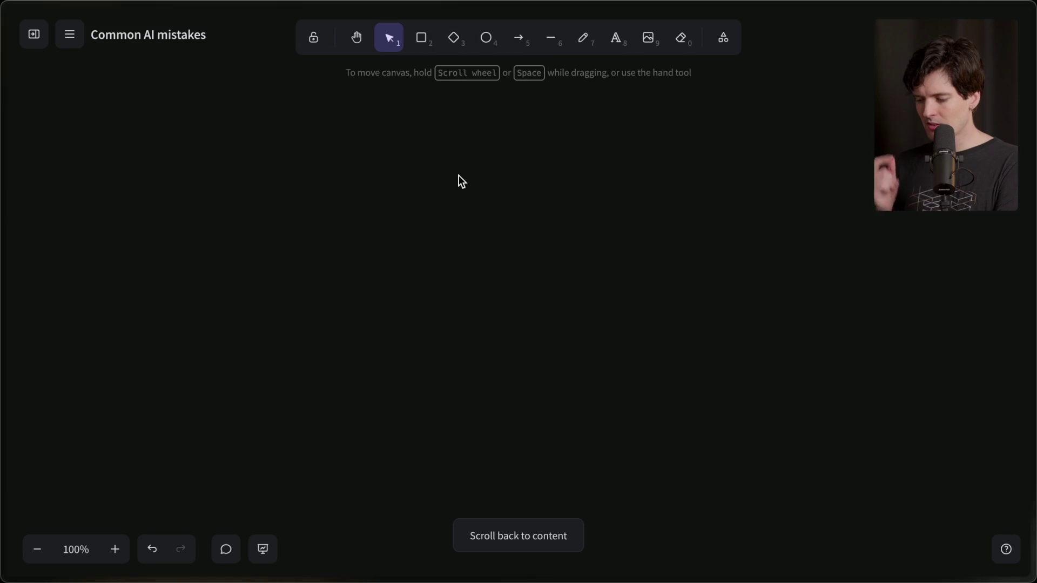
Paste 'MCP Hell & Overconfiguration' into the empty area, positioned alone near the top centre
key("ctrl+v")
mouse_move(438, 173)
left_mouse_down()
mouse_move(537, 142)
mouse_move(517, 137)
mouse_move(510, 149)
left_mouse_up()
left_click(523, 246)
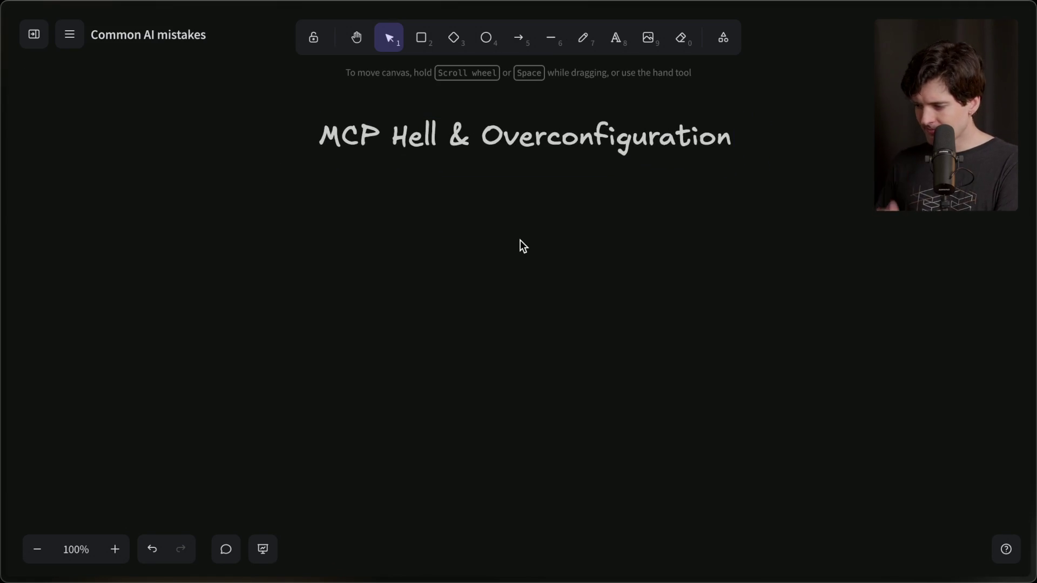
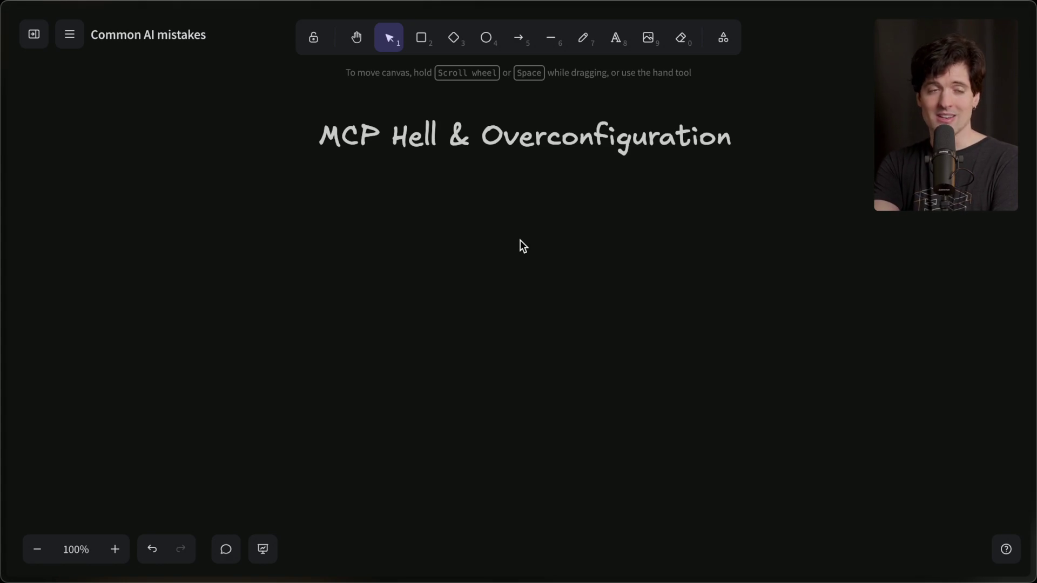
Switch from the MCP Hell & Overconfiguration whiteboard to the Ghostty terminal
key("super+Tab")
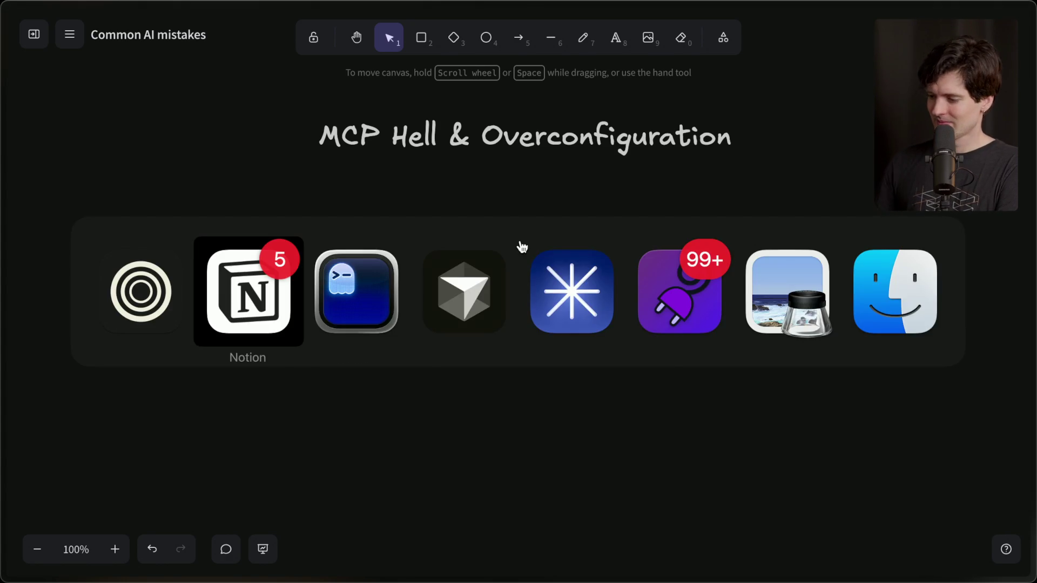
Launch Claude Code with cc and run /mcp, which shows no MCP servers configured
type("cc")
key("Return")
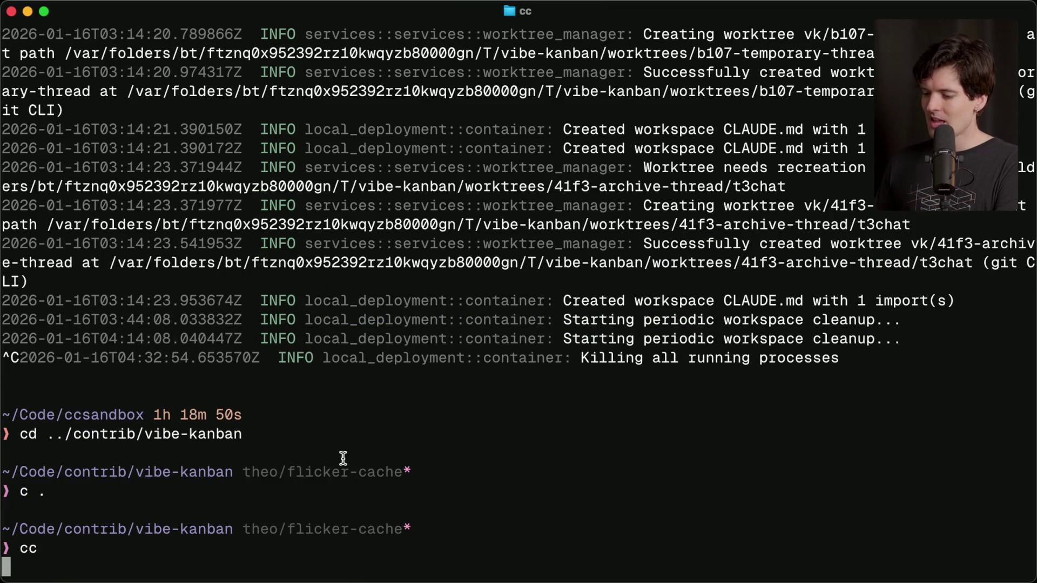
type("/mcp")
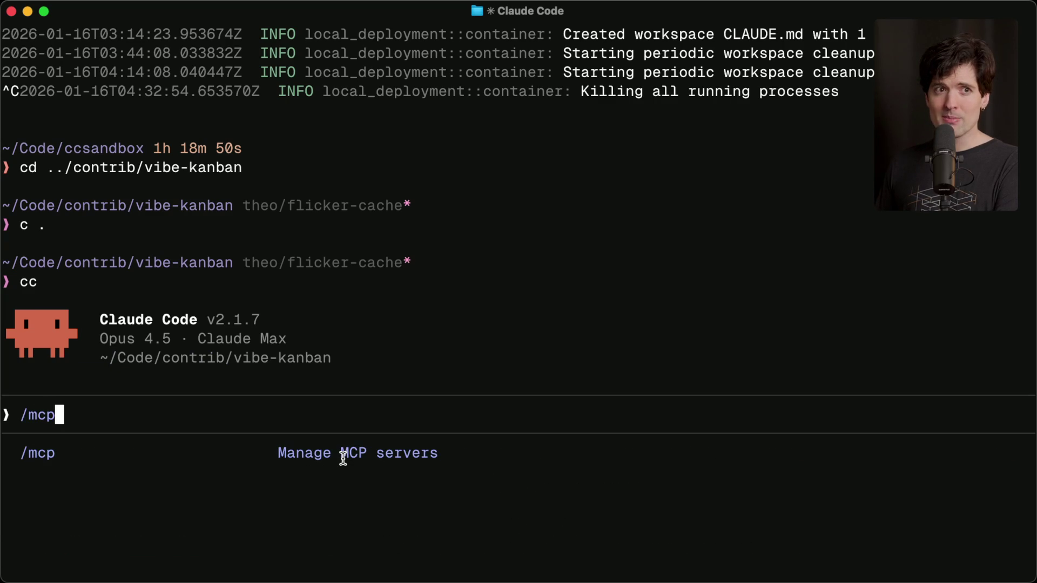
key("Return")
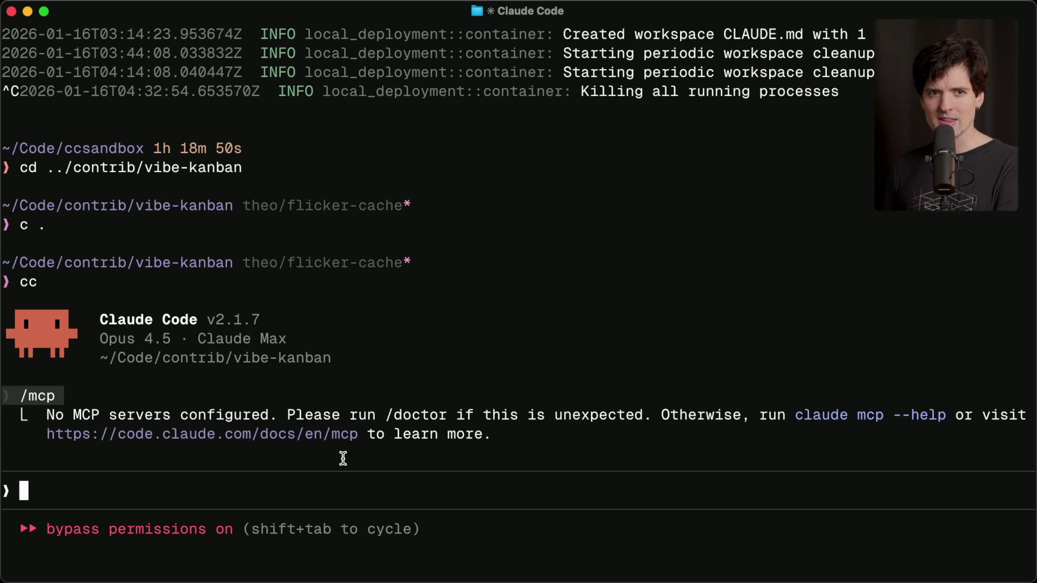
Quit Claude Code, check the Twitch Stream Manager, then relaunch cc in the terminal
key("ctrl+c")
key("ctrl+c")
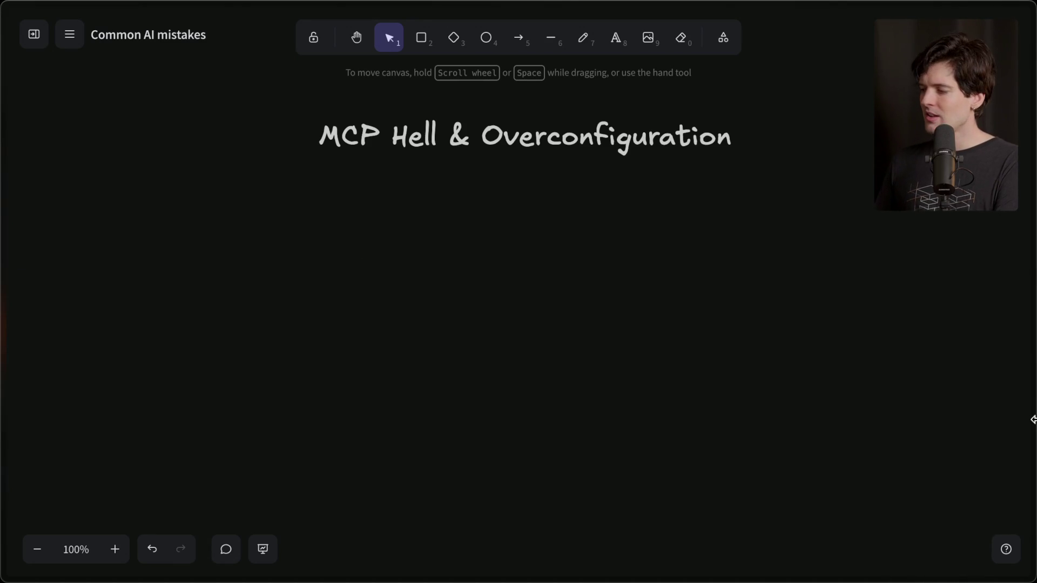
mouse_move(1032, 324)
left_click(848, 123)
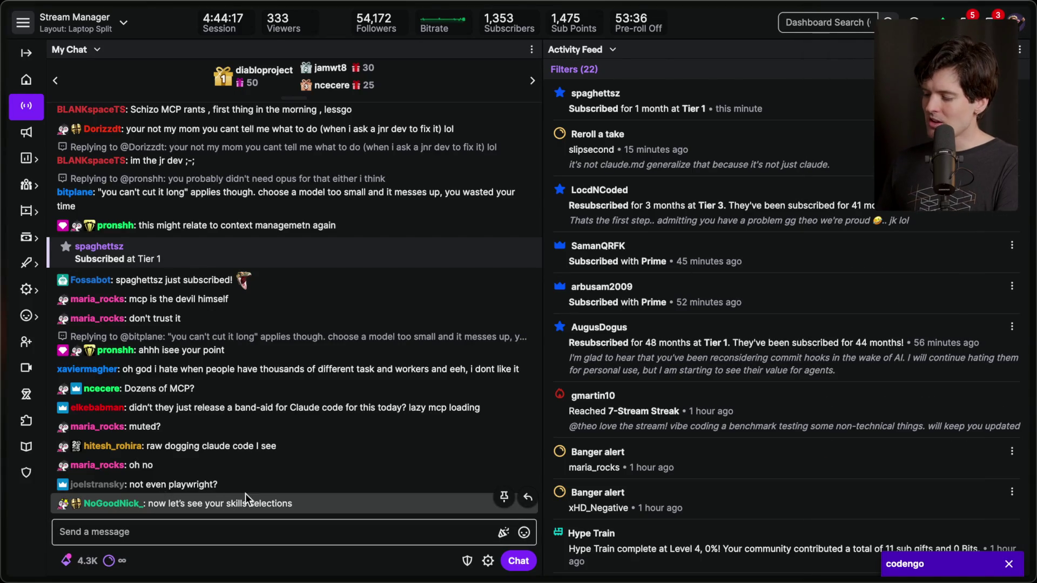
key("super+Tab")
type("/skil")
key("BackSpace")
key("BackSpace")
key("BackSpace")
type("cc")
key("Return")
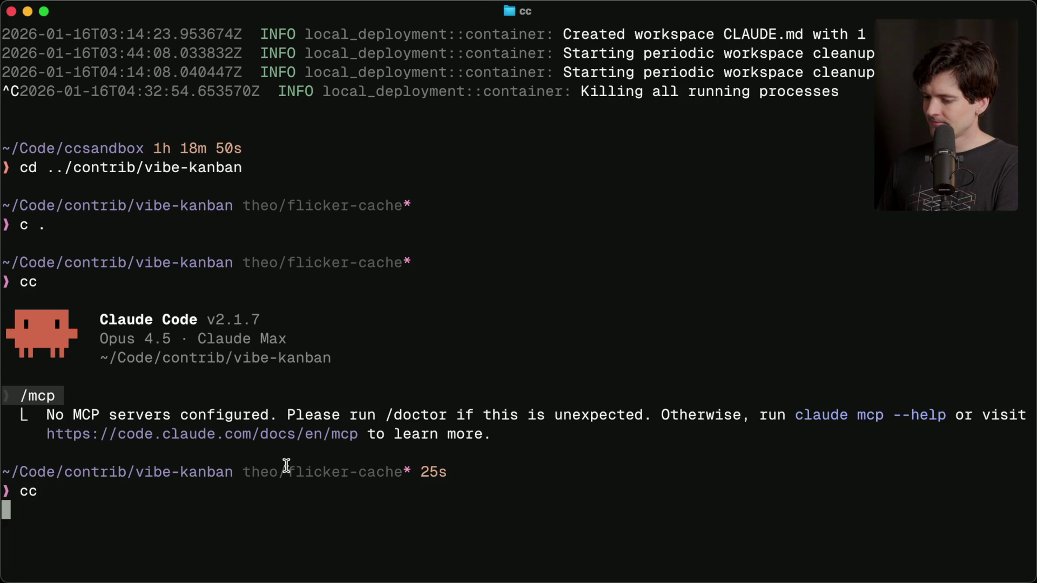
Run /skills to list installed skills, showing only frontend-design at about 63 tokens
type("/ski")
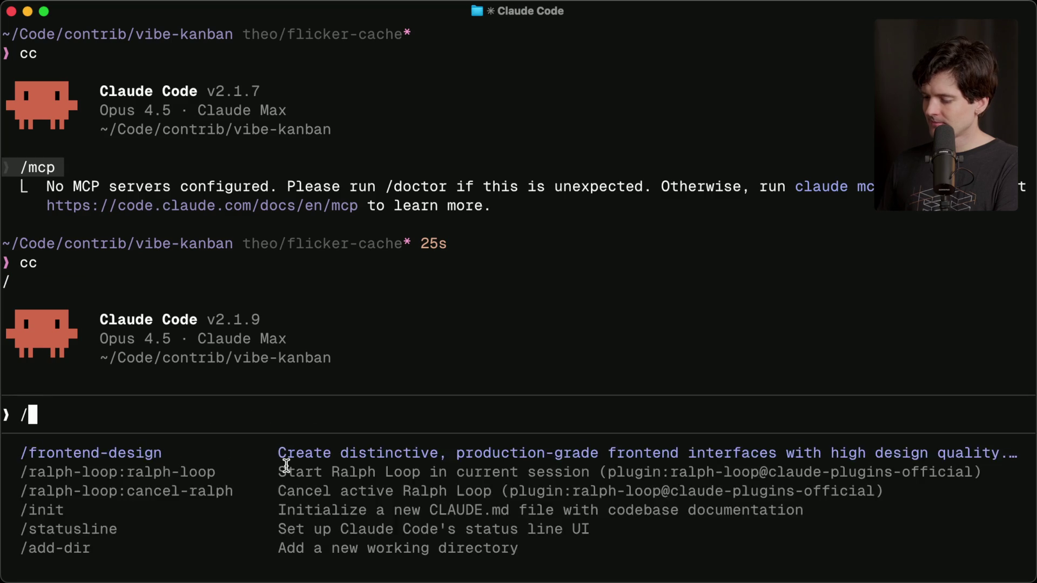
key("Tab")
key("Return")
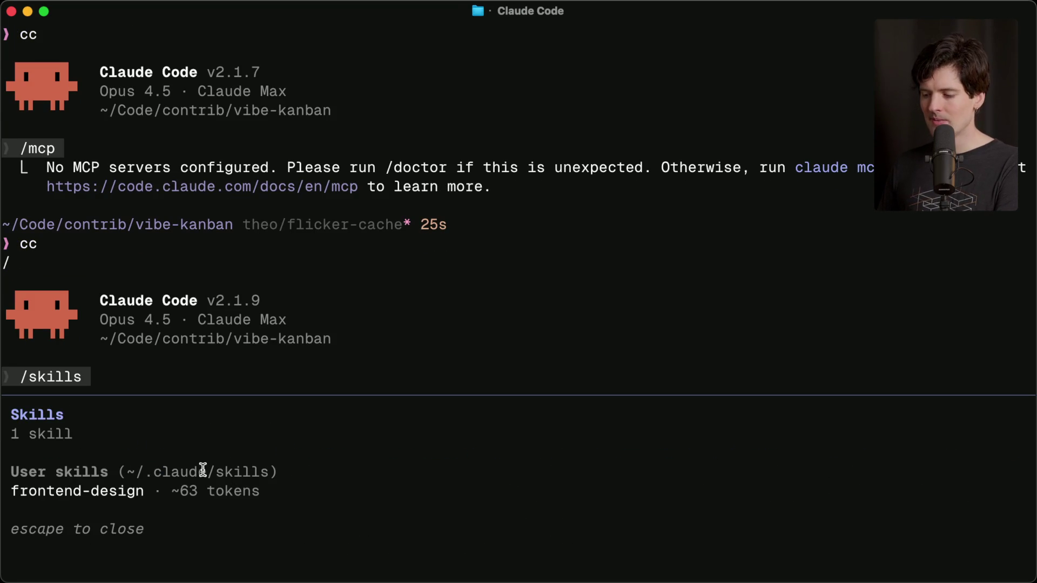
In Zen, start a browser search for 'frontend design skill'
key("super+Tab")
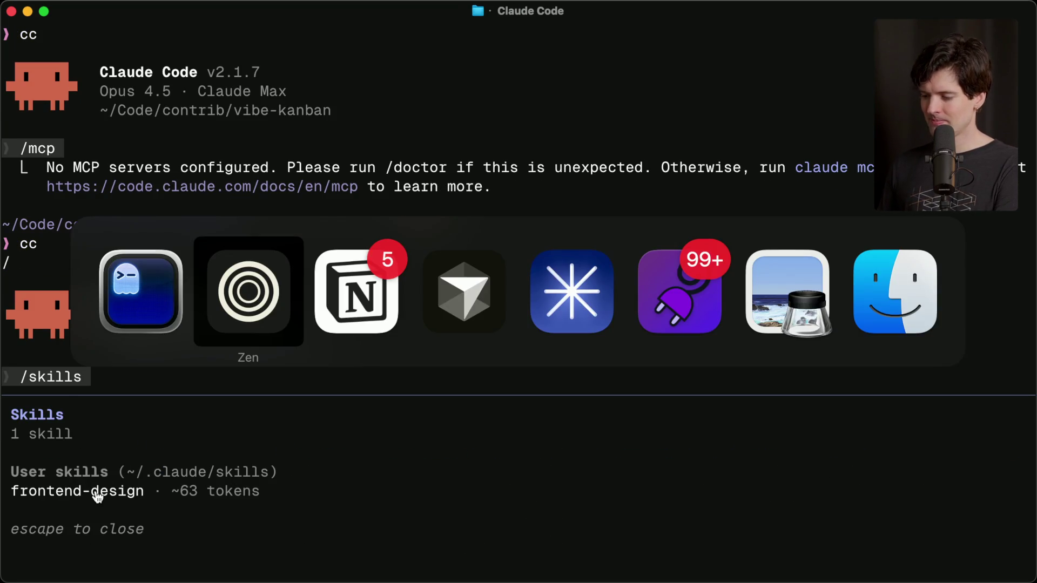
key("super+l")
type("frontend design skill")
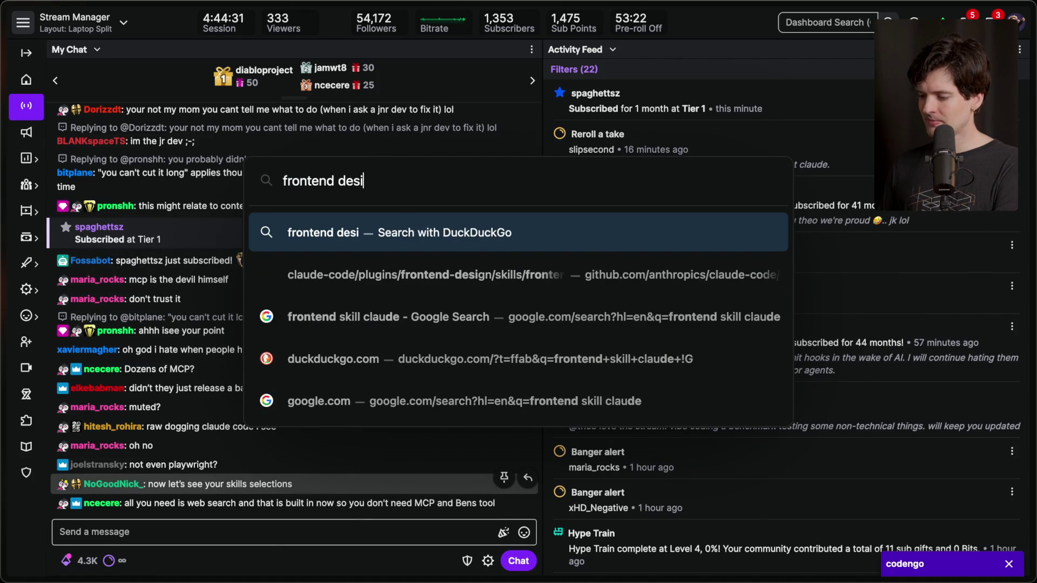
Open the frontend-design SKILL.md on GitHub and highlight its description while reading
key("Down")
key("Return")
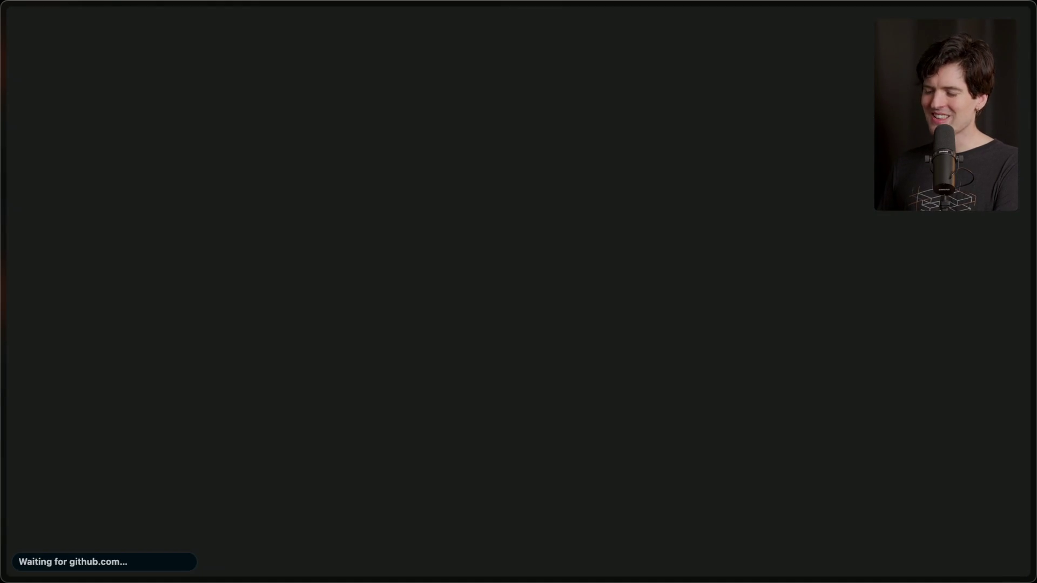
scroll(209, 383, "down", 3)
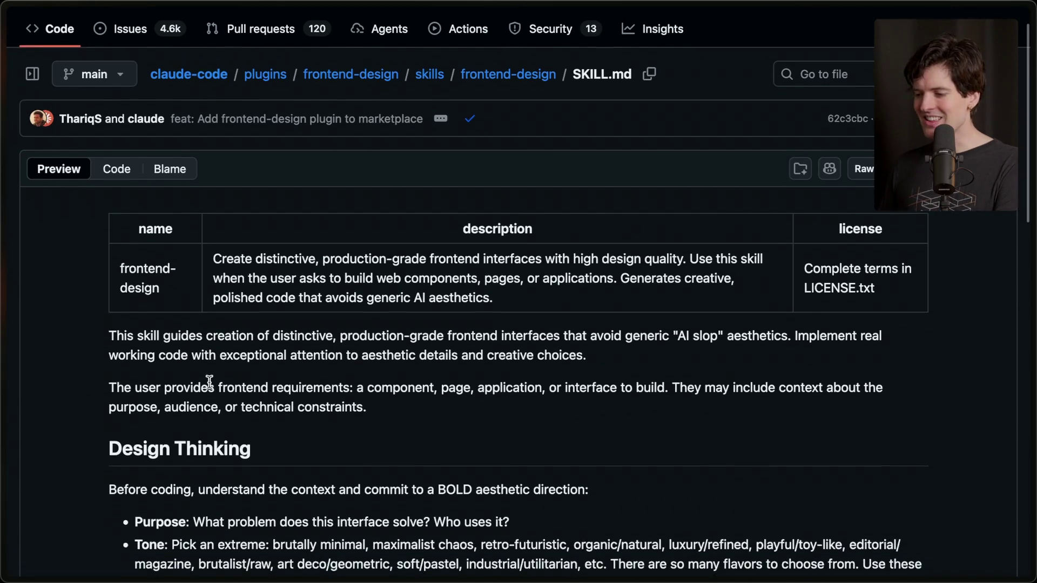
scroll(209, 382, "down", 2)
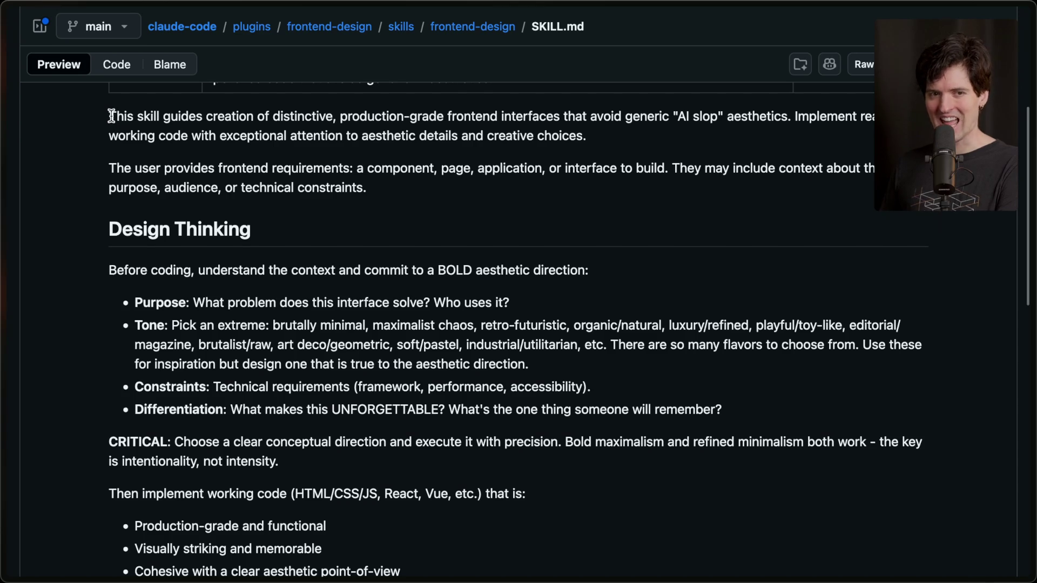
scroll(111, 116, "up", 1)
mouse_move(100, 168)
left_mouse_down()
mouse_move(564, 170)
mouse_move(604, 209)
left_mouse_up()
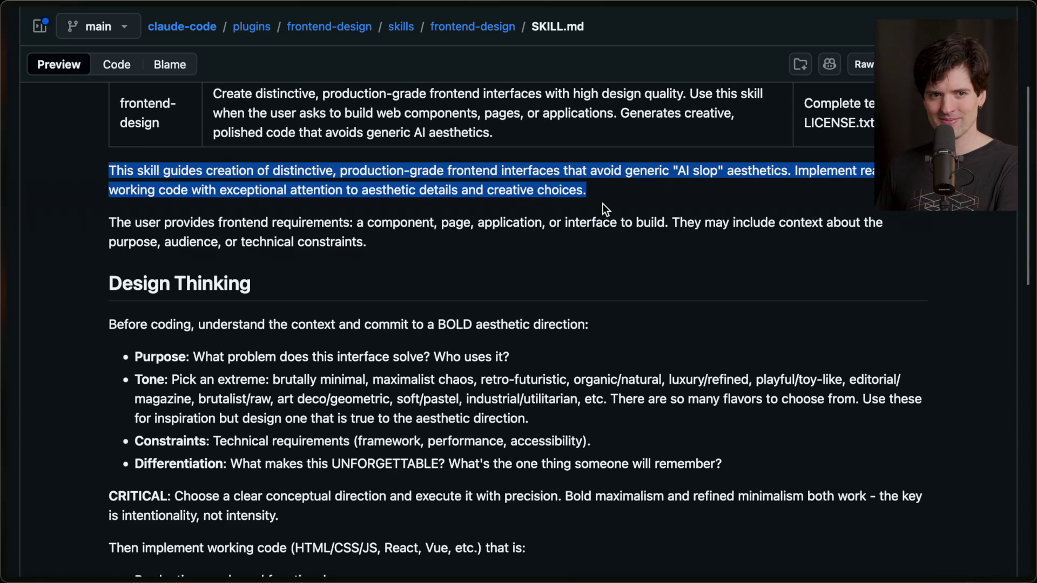
scroll(603, 203, "down", 3)
scroll(603, 203, "down", 5)
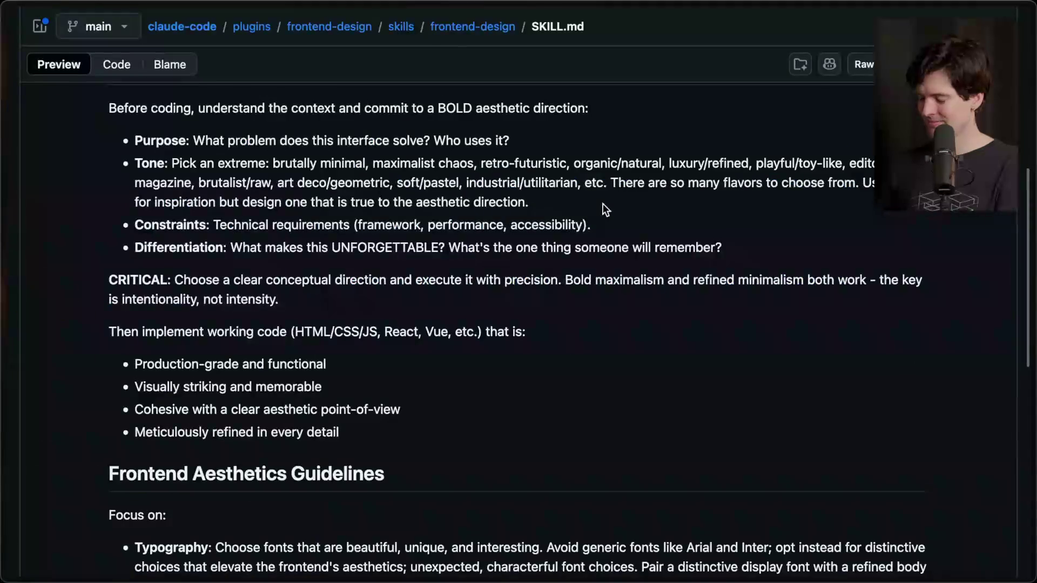
Highlight the 'NEVER use generic AI aesthetics' paragraph, then return to the Claude Code terminal
key("super+Tab")
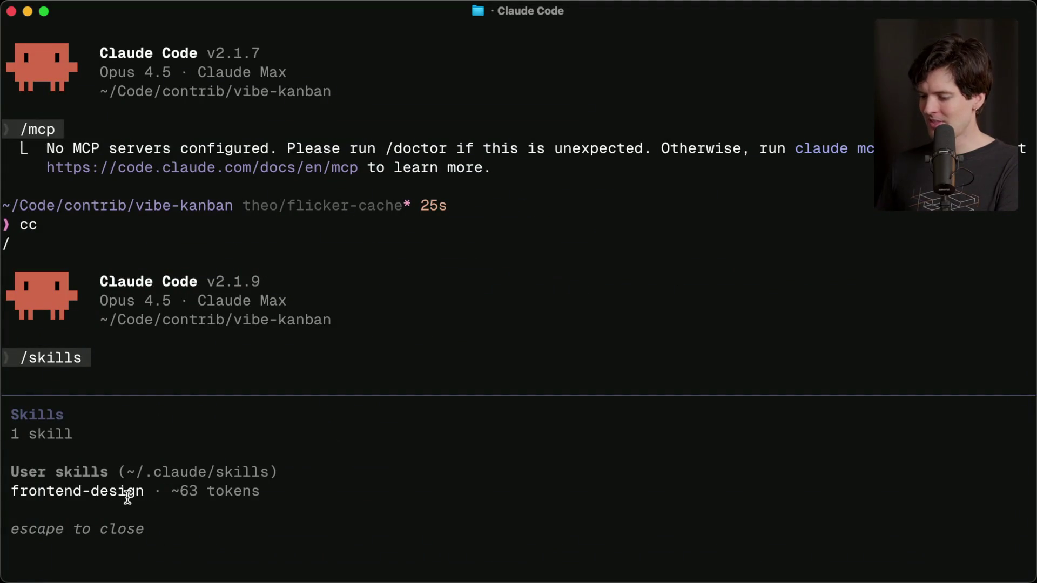
key("super+Tab")
scroll(424, 360, "down", 5)
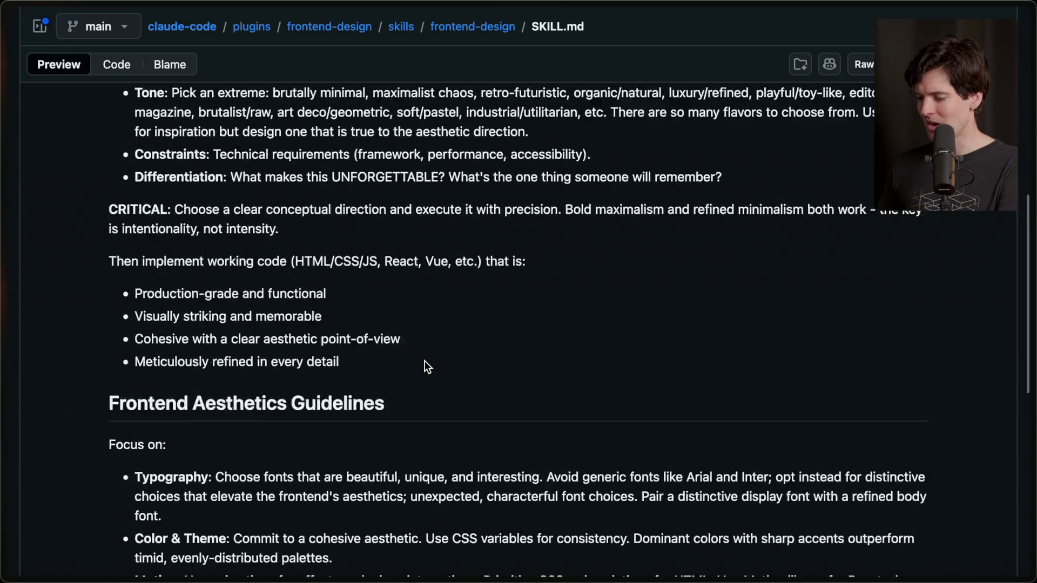
scroll(424, 360, "down", 3)
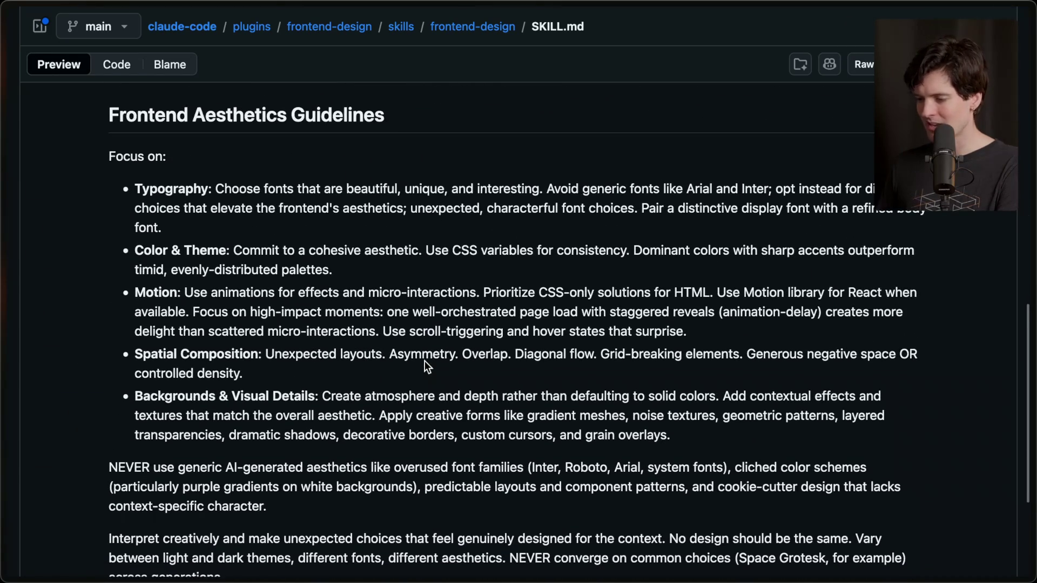
scroll(424, 361, "down", 3)
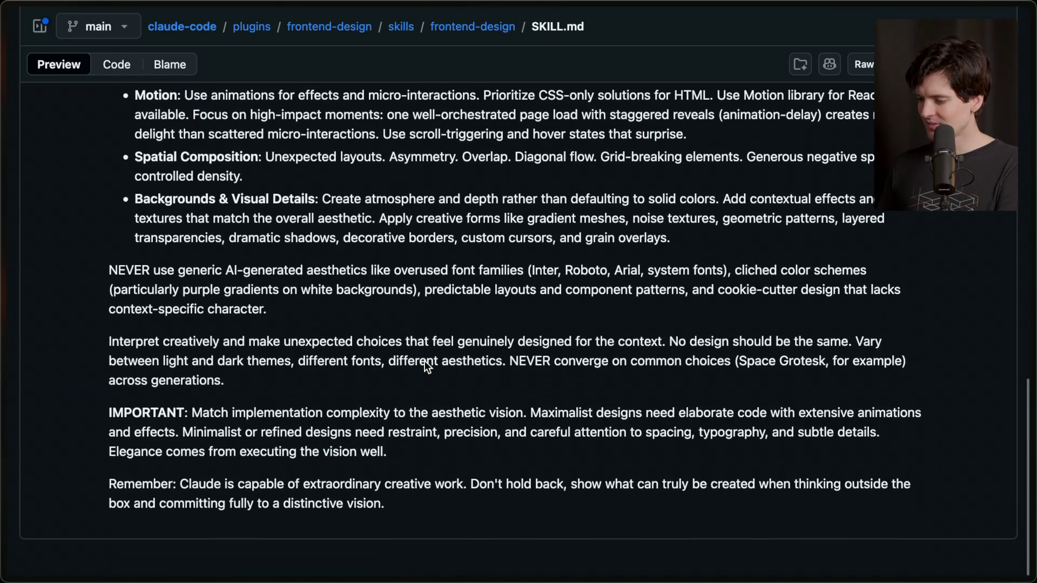
left_click_drag(106, 275, 285, 317)
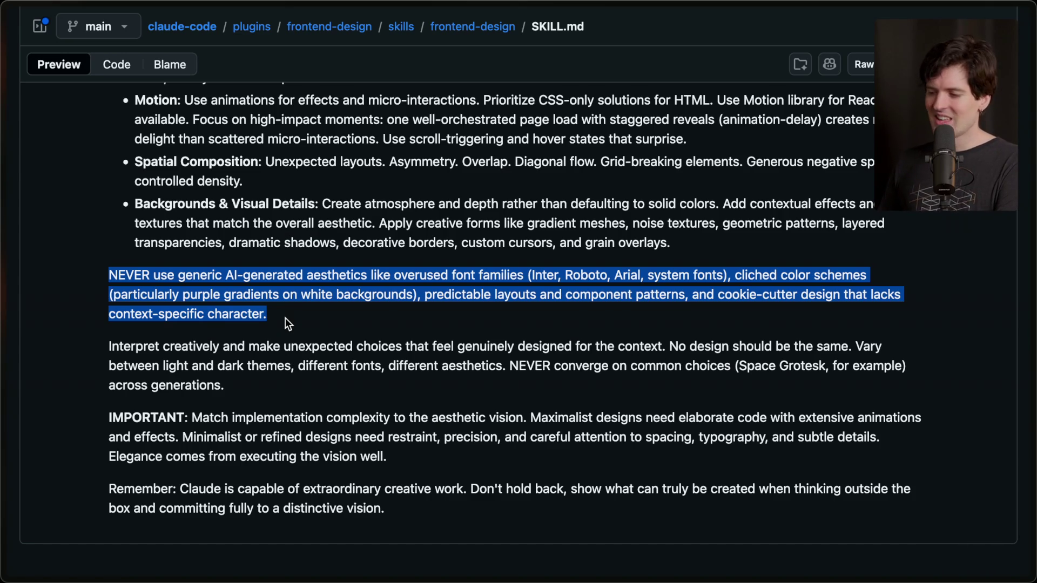
left_click(285, 318)
scroll(291, 300, "up", 15)
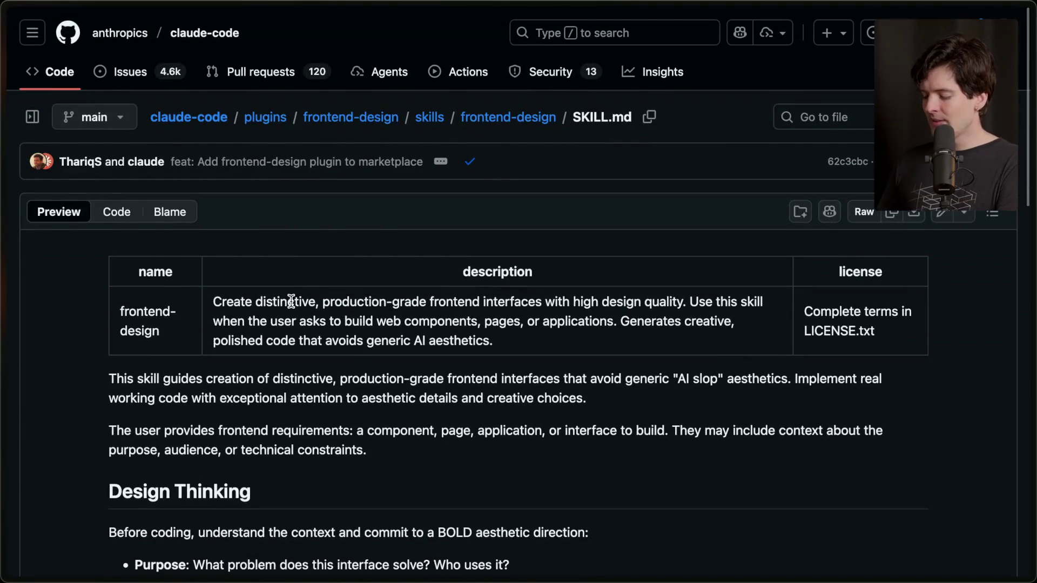
key("super+Tab")
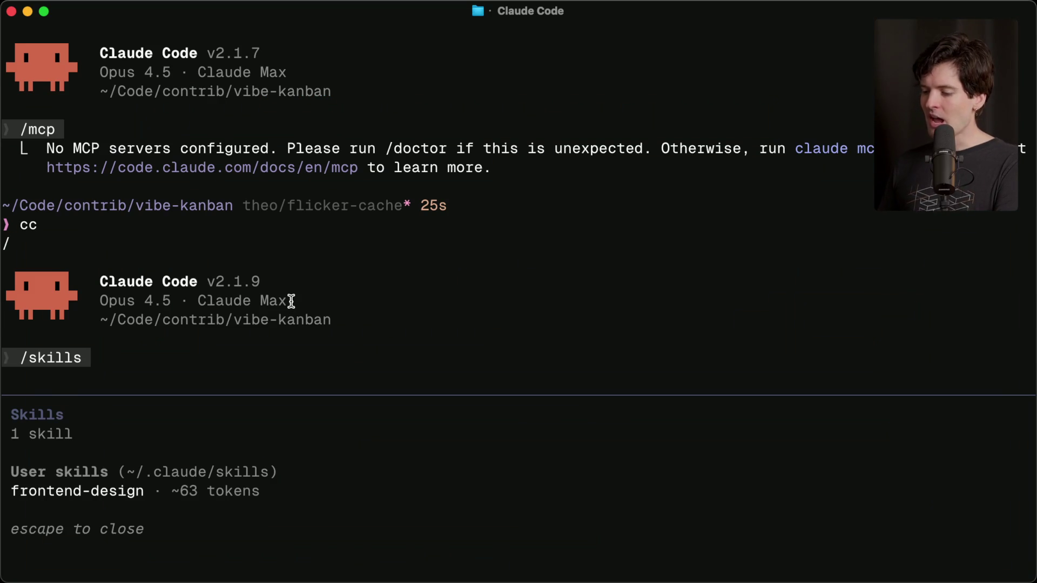
Exit Claude Code, type 'cc --dangerously-skip-permissions', then clear it without running
key("ctrl+c")
type("cc")
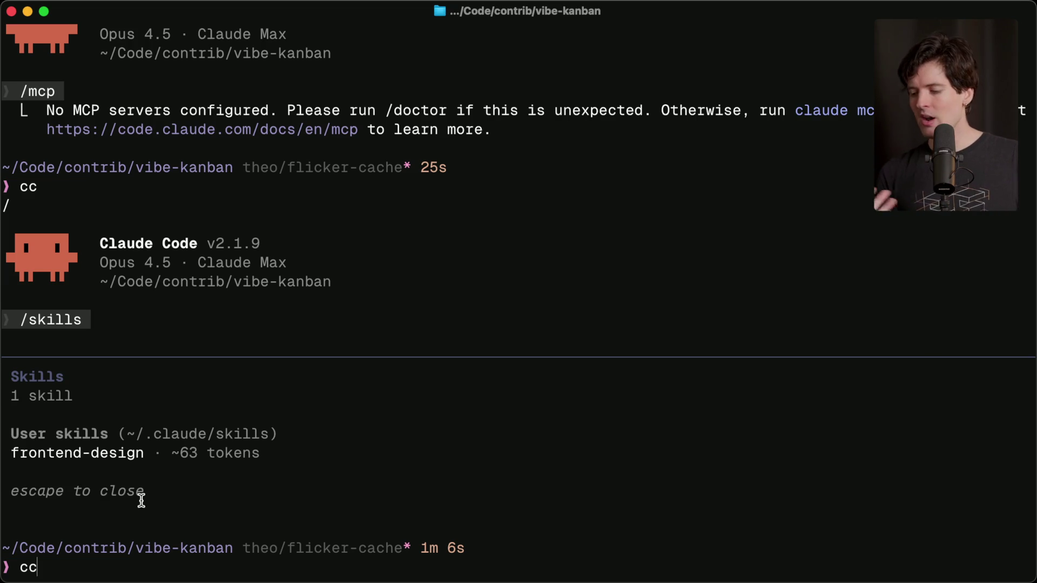
type(" --dangerous")
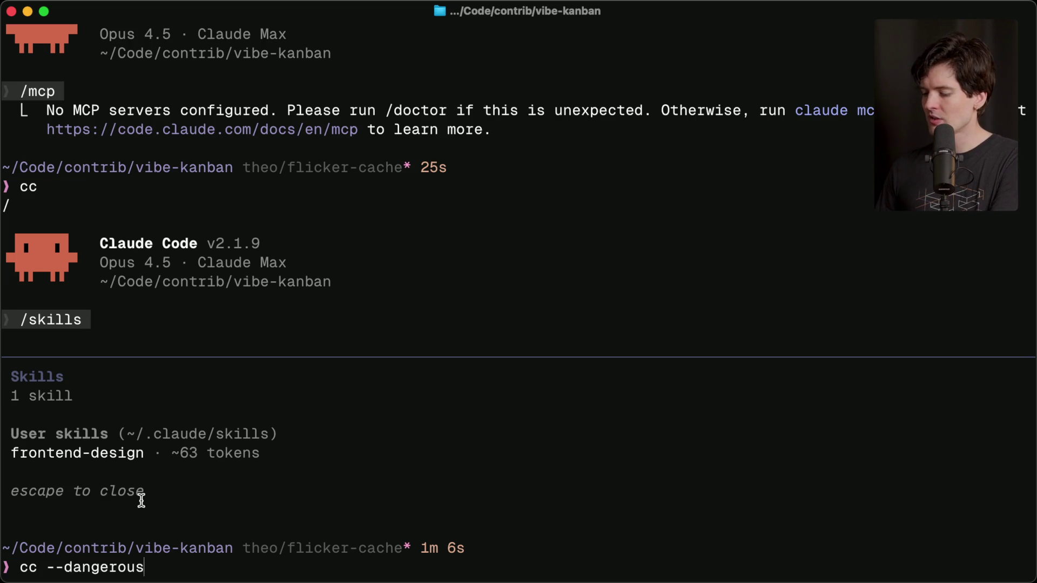
type("ly-skip-permissions")
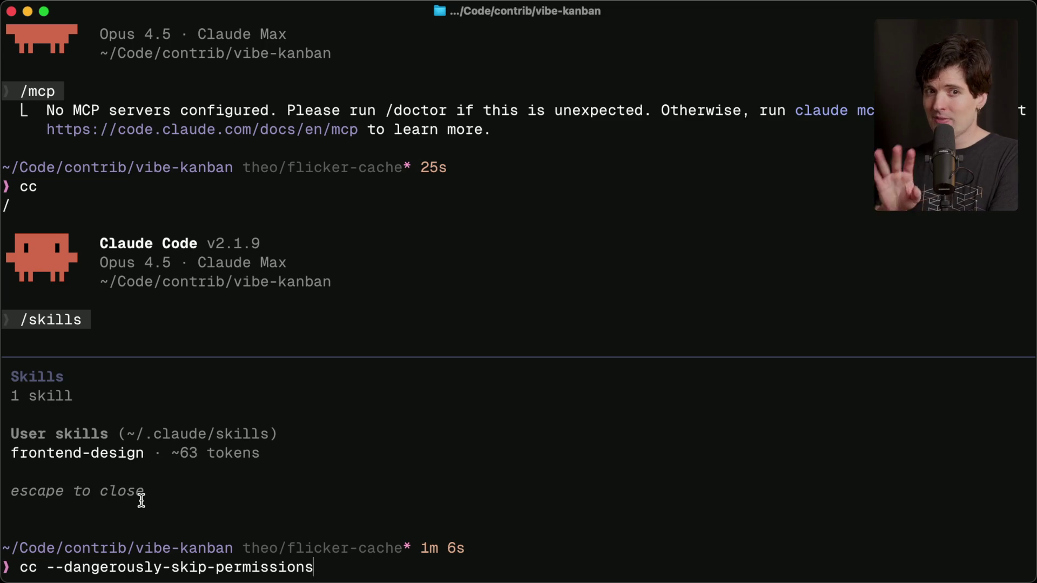
key("ctrl+w")
key("ctrl+w")
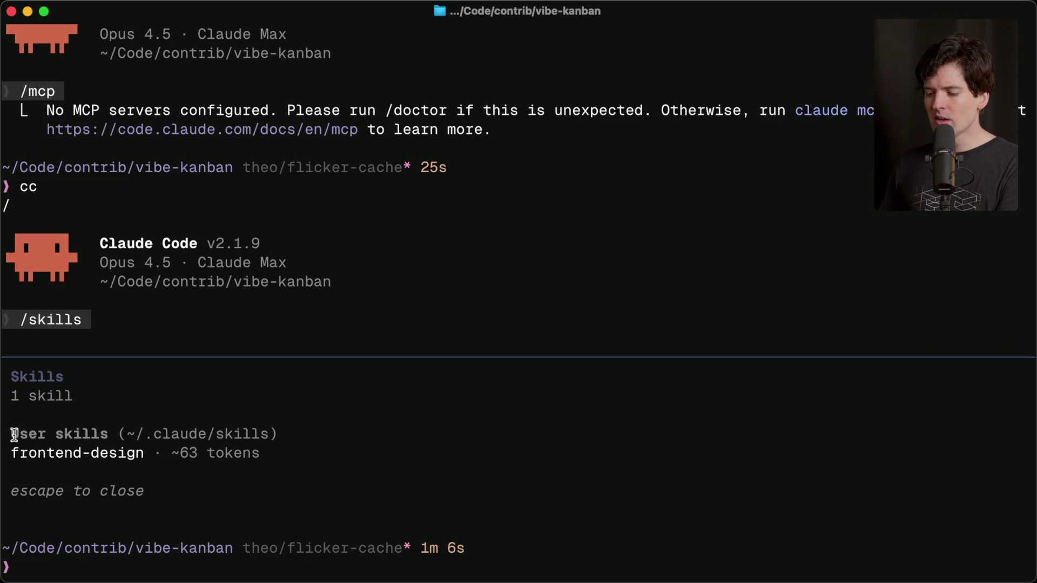
Highlight the user skills listing, compare with the SKILL.md page, then move to the Notion board
left_click_drag(13, 432, 268, 448)
left_click(271, 448)
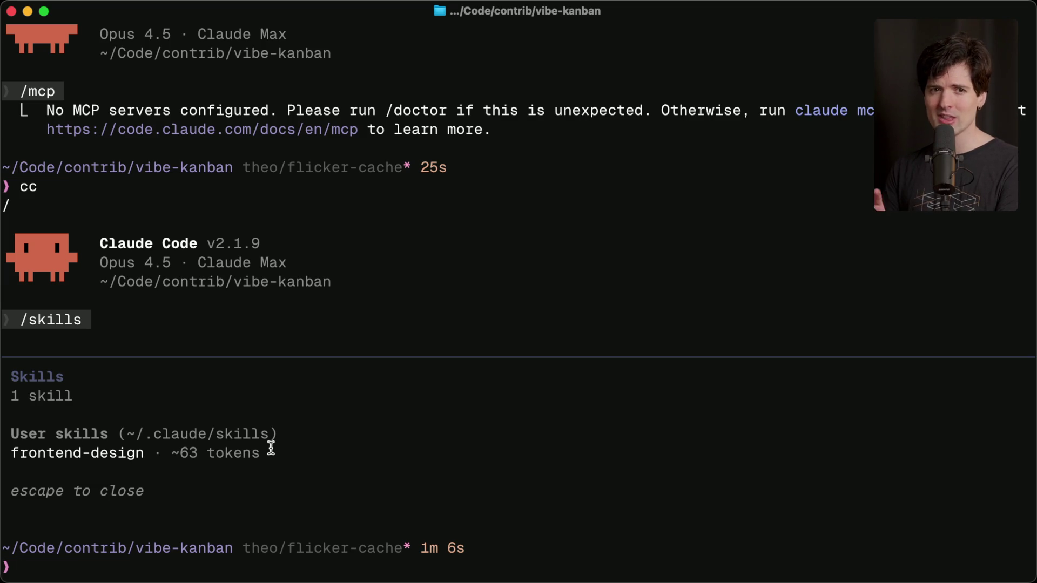
key("super+Tab")
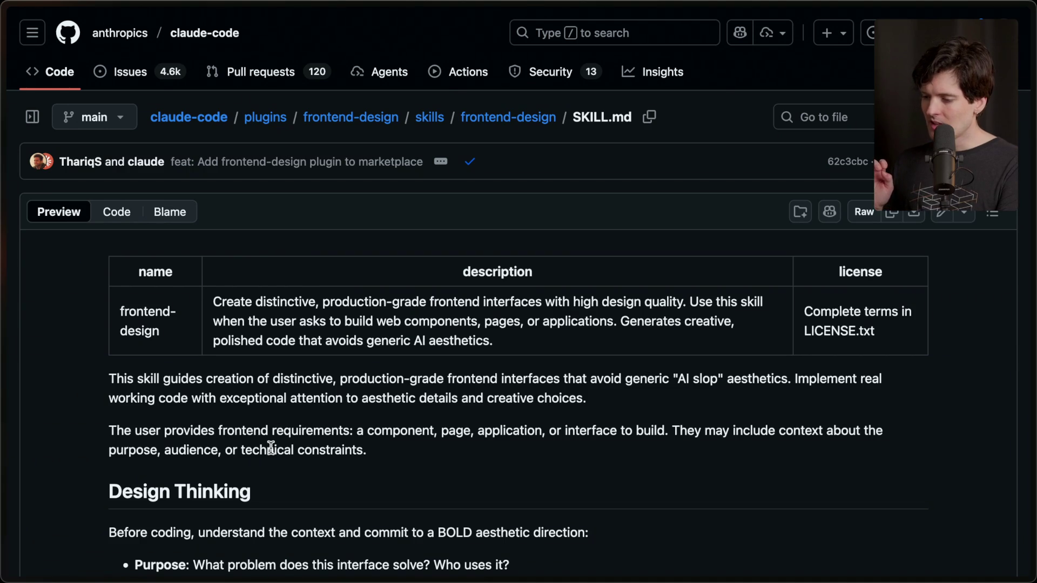
key("super+Tab")
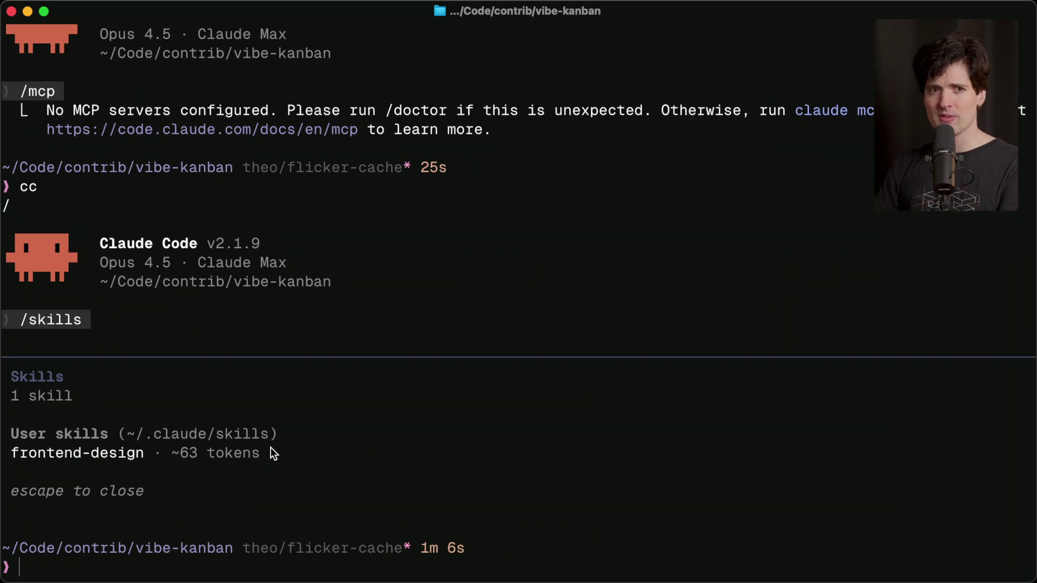
key("super+Tab")
key("super+Tab")
key("super+Tab")
key("super+Tab")
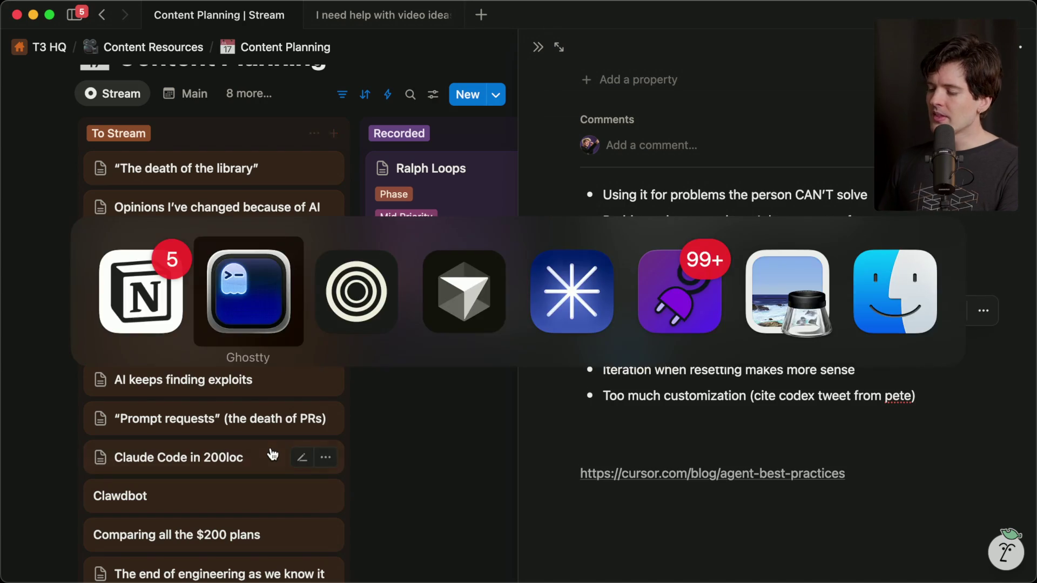
Bring up the Common AI mistakes whiteboard in the browser
mouse_move(1026, 232)
left_click(865, 224)
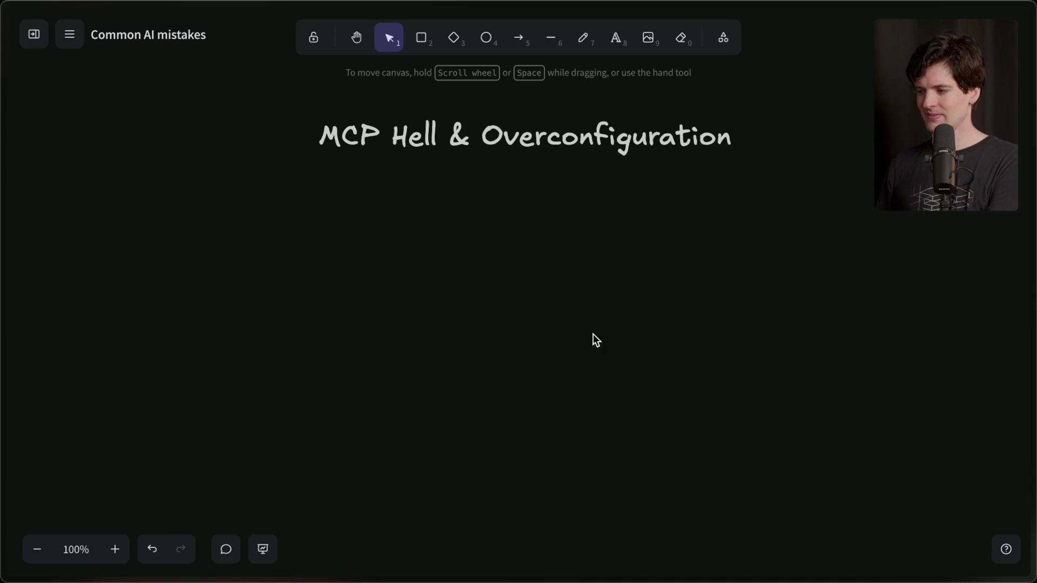
key("super+Tab")
key("super+shift+Tab")
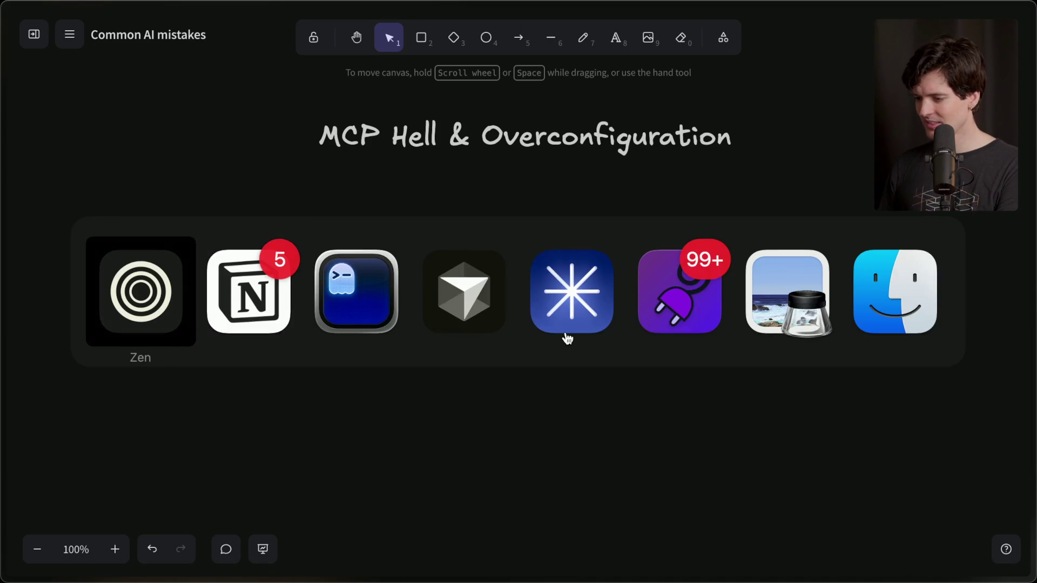
Search Google for 'oh-my-opencode' and open the GitHub repository result
key("super+t")
type("oh-")
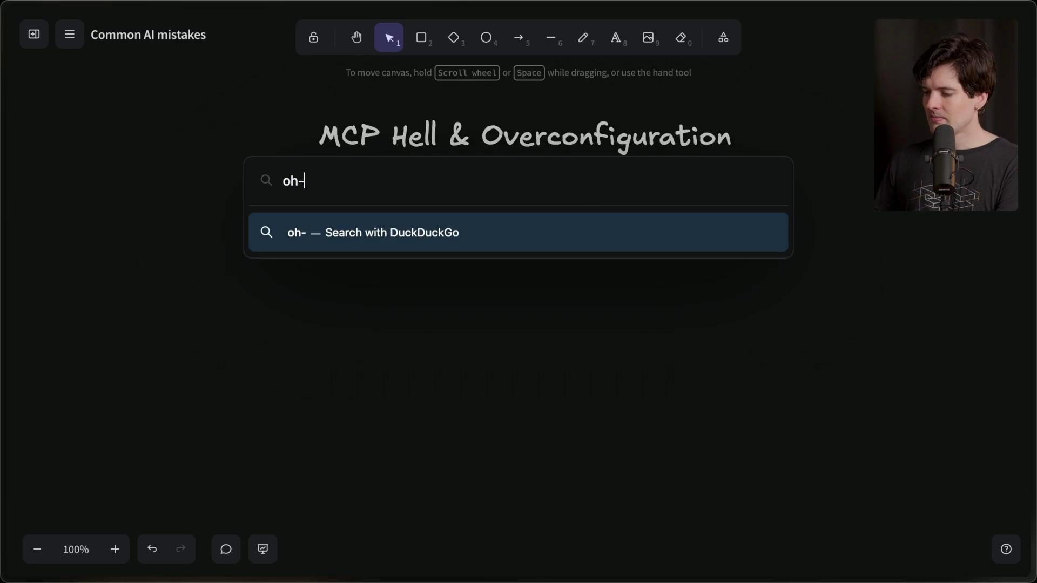
type("my-opencode")
key("Return")
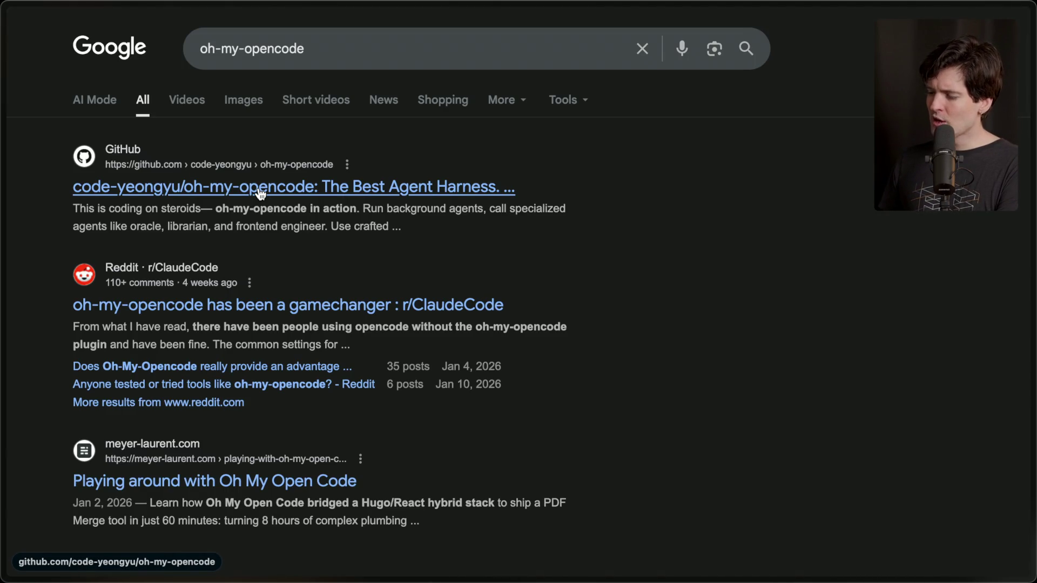
left_click(260, 189)
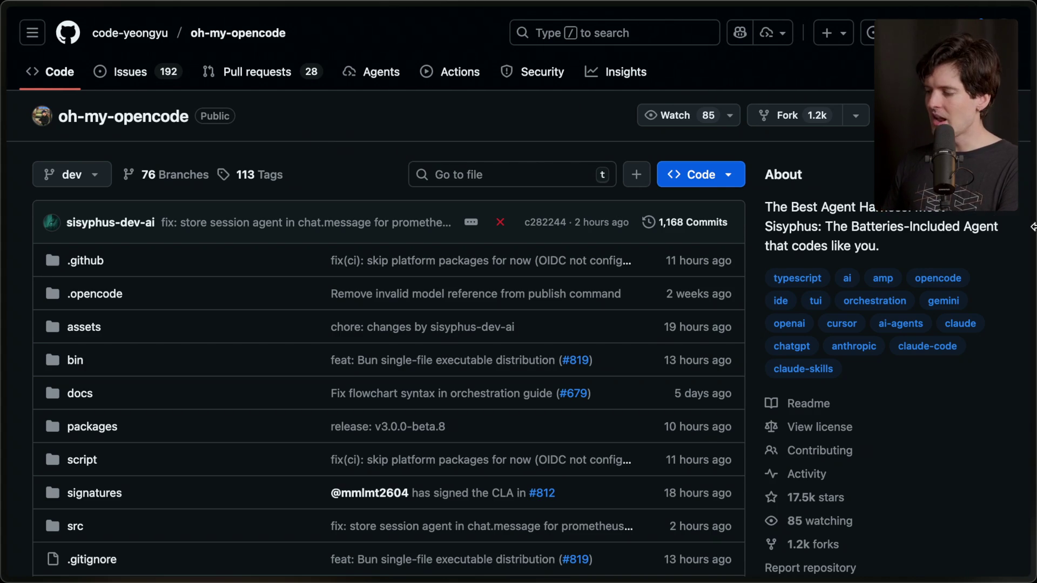
Leave the oh-my-opencode repository for the Twitch Stream Manager to read chat
mouse_move(1032, 230)
left_click(843, 126)
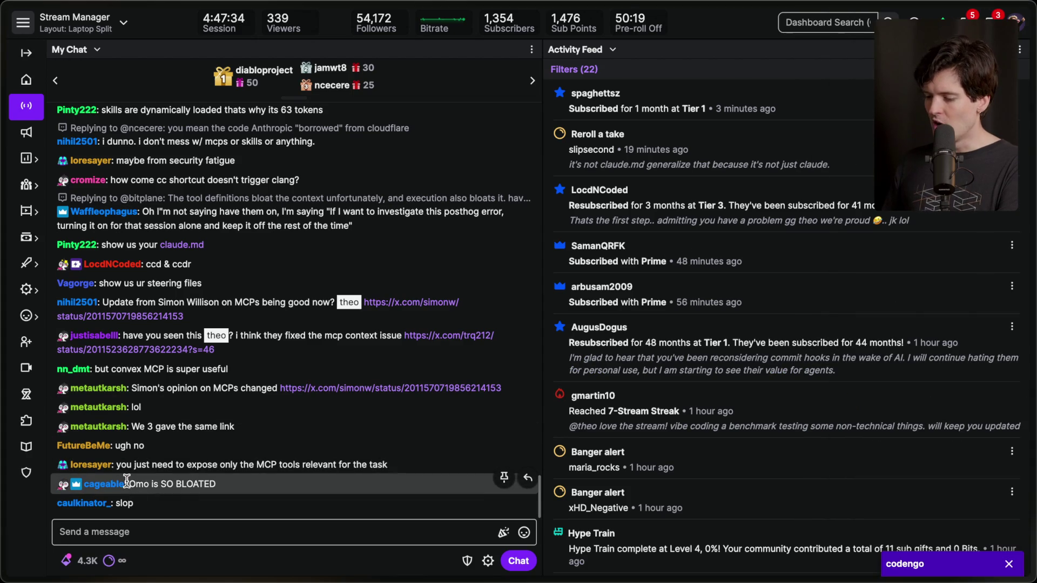
triple_click(177, 462)
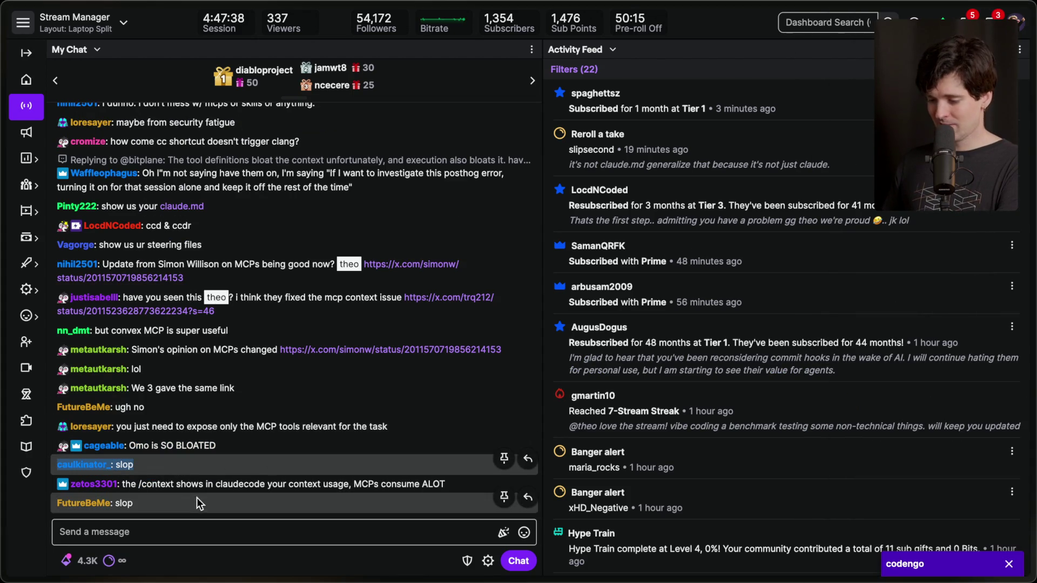
mouse_move(1032, 281)
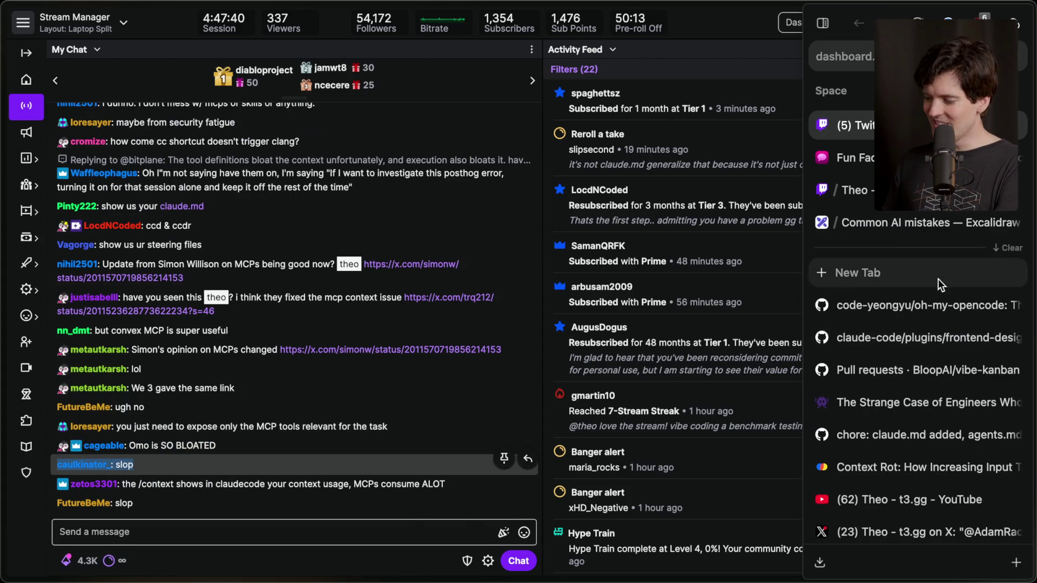
left_click(913, 297)
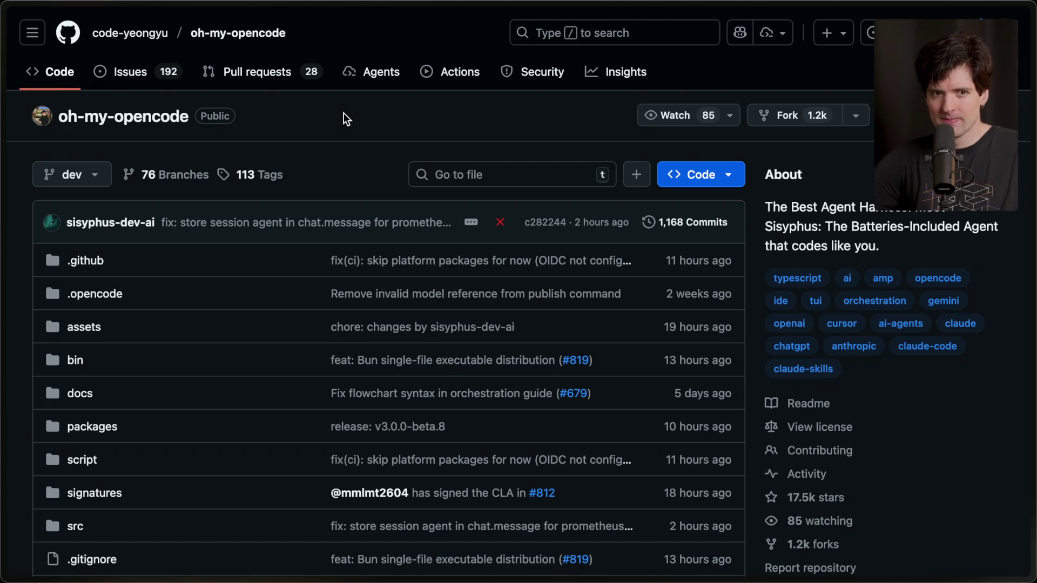
mouse_move(928, 300)
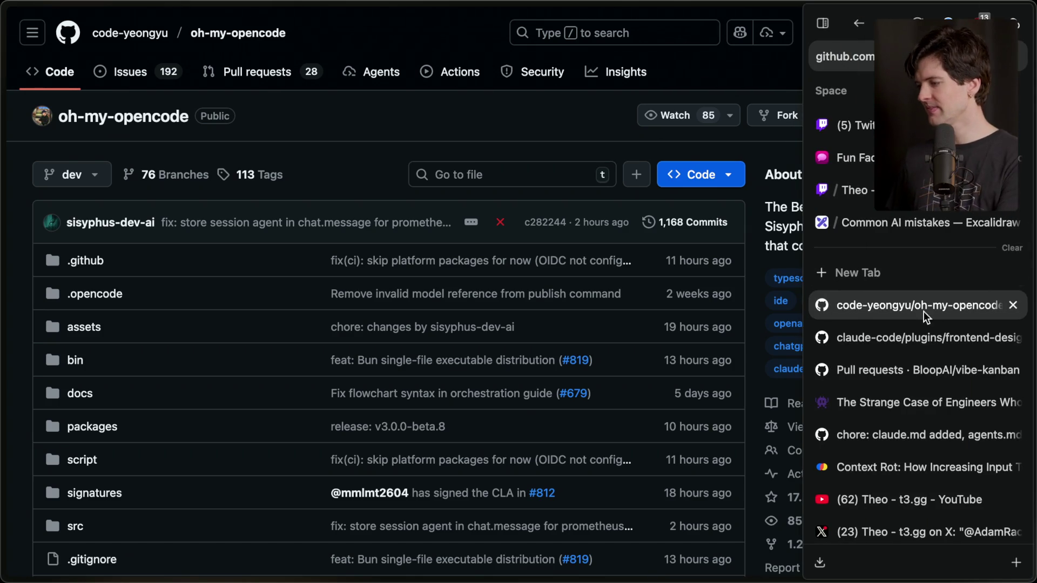
key("ctrl+t")
Load the author's X profile and open the pinned Shipping at Inference-Speed post in the background
type("steipe")
key("Down")
key("Return")
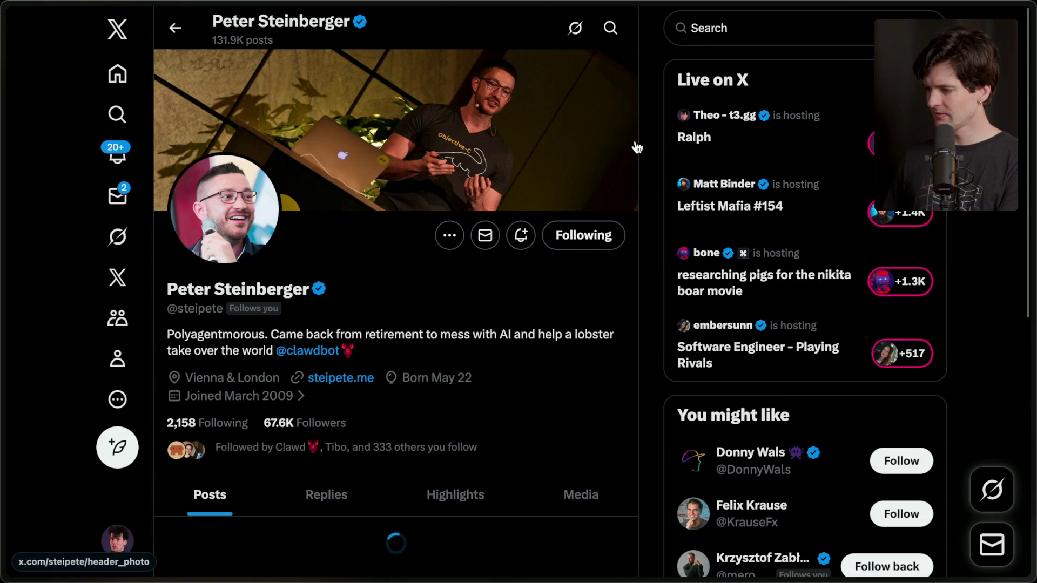
scroll(458, 225, "down", 10)
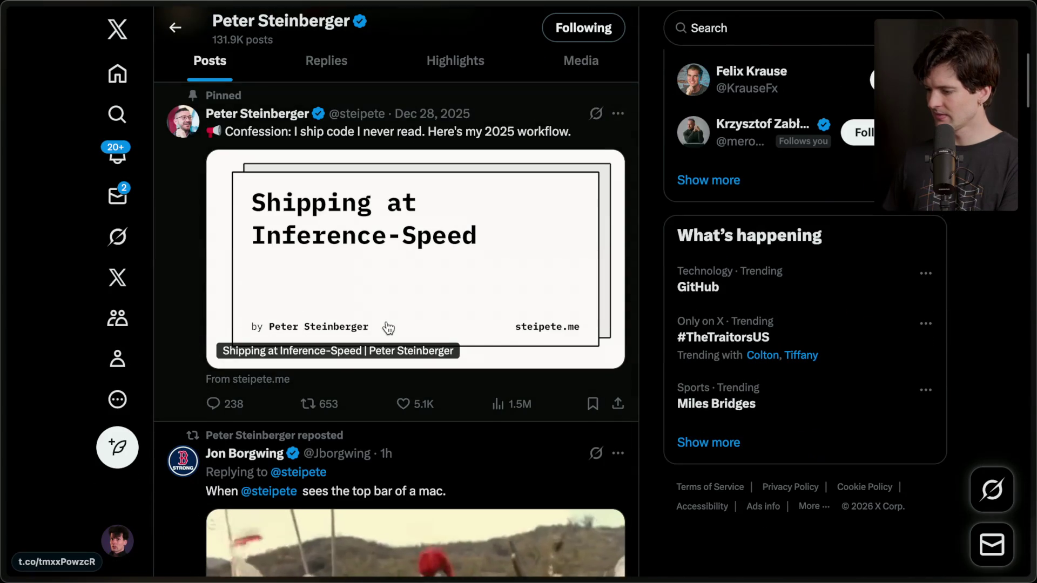
middle_click(403, 250)
Preview the post, then open the author's blog from the profile and switch to it
scroll(403, 243, "down", 5)
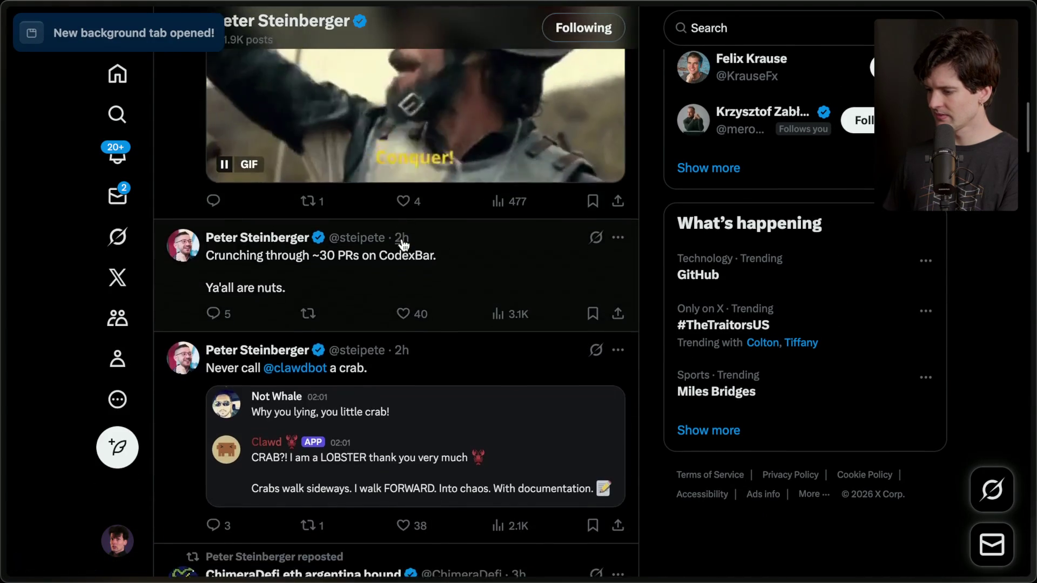
scroll(432, 240, "up", 4)
left_click(907, 336)
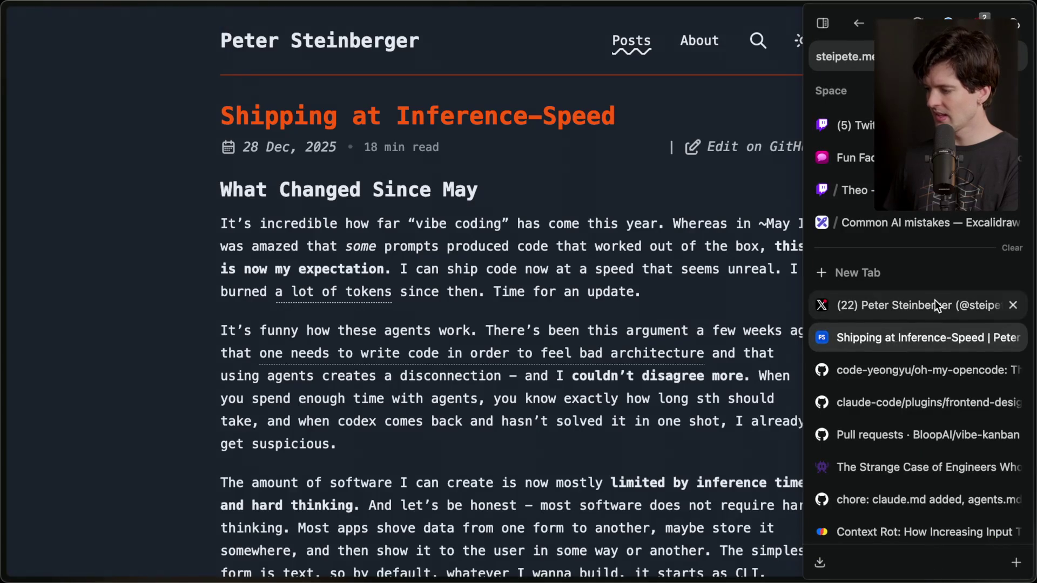
left_click(929, 304)
scroll(395, 216, "up", 10)
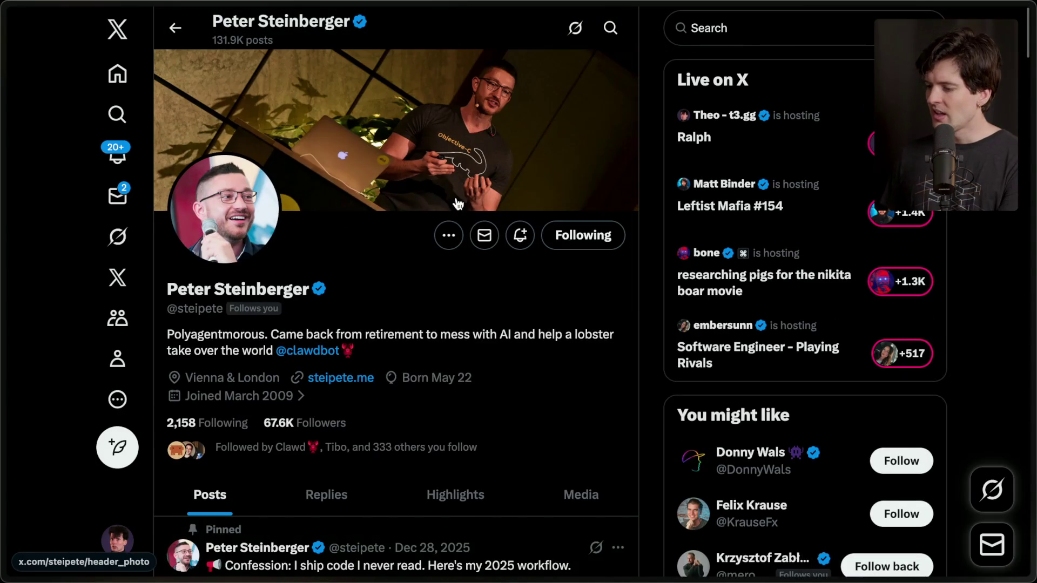
middle_click(338, 377)
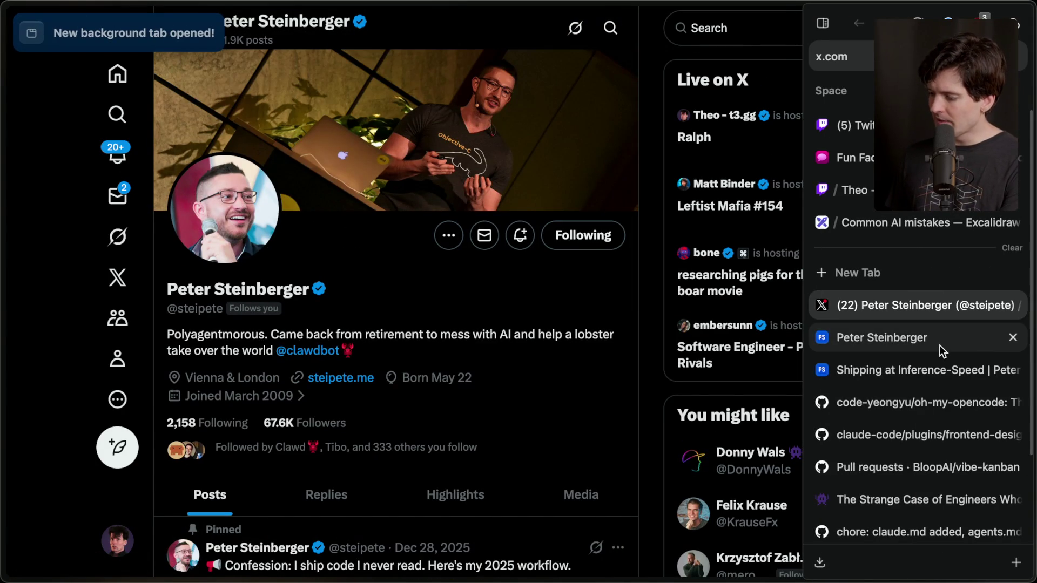
left_click(941, 345)
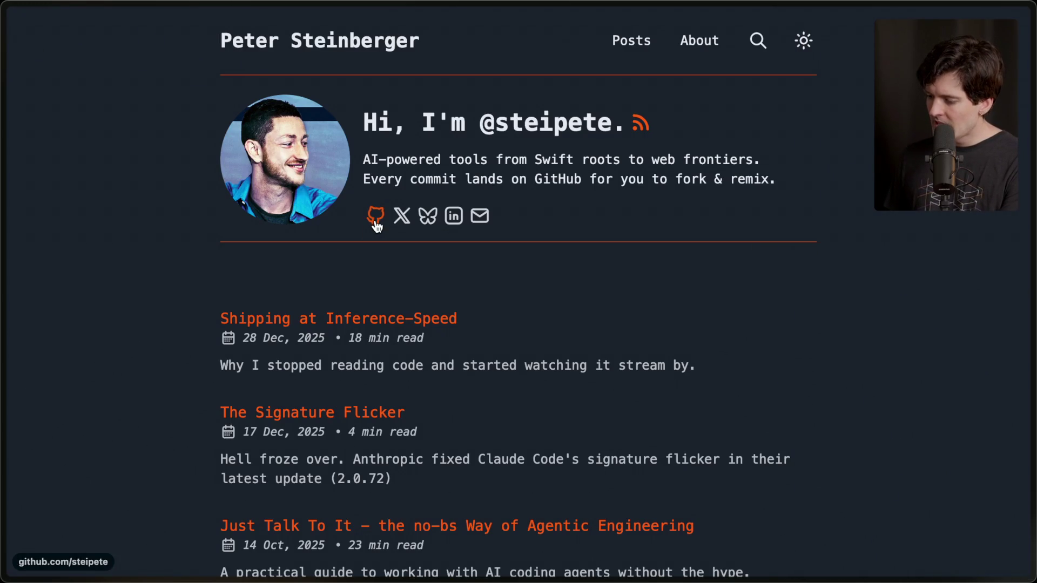
Open the blog author's GitHub profile and highlight its Current Projects list
left_click(375, 216)
scroll(375, 219, "down", 5)
left_click_drag(317, 114, 517, 570)
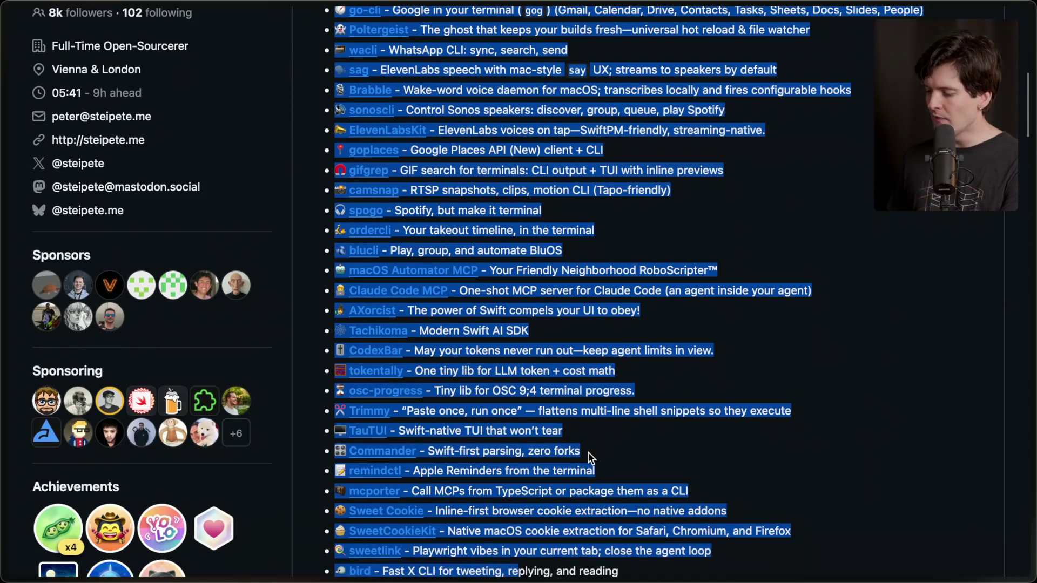
scroll(588, 452, "down", 2)
scroll(594, 443, "up", 15)
left_click(645, 424)
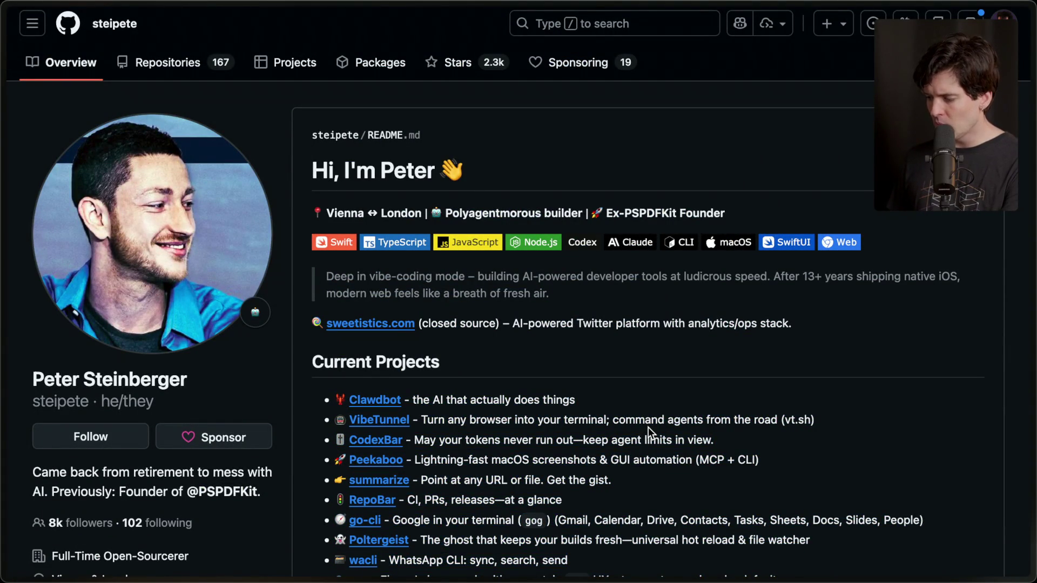
Scroll down to the 44,657-contributions graph and check a cell's count
mouse_move(1032, 346)
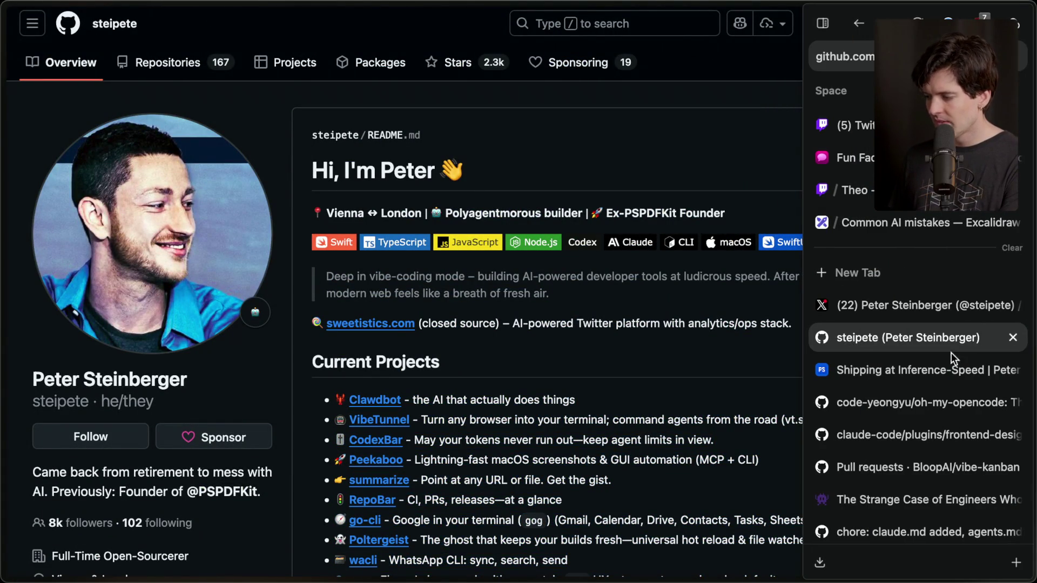
scroll(586, 417, "down", 20)
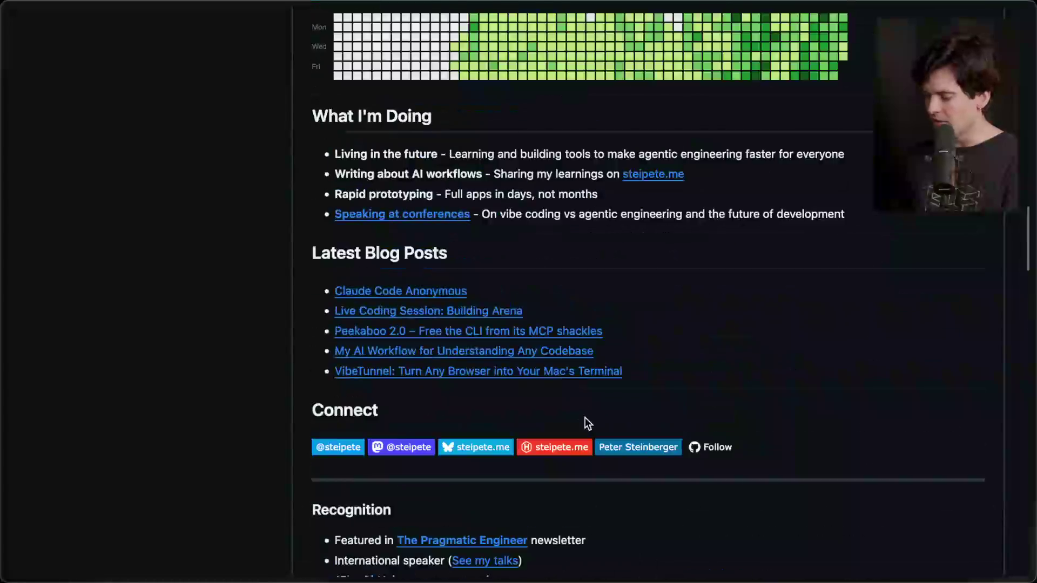
scroll(585, 416, "down", 5)
mouse_move(857, 270)
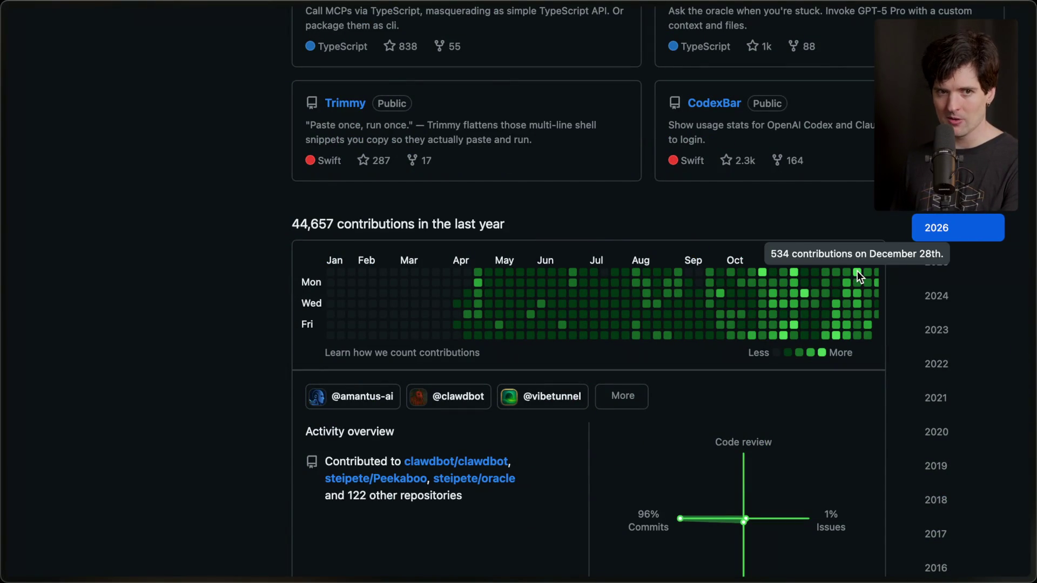
mouse_move(1034, 254)
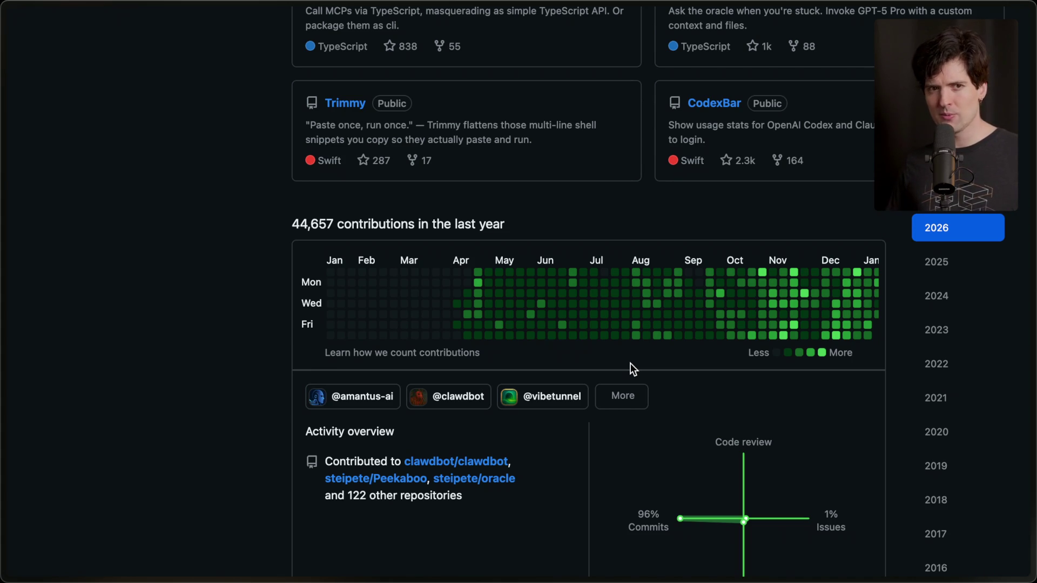
Scroll through the Shipping at Inference-Speed post, then open the blog homepage in a background tab
mouse_move(942, 308)
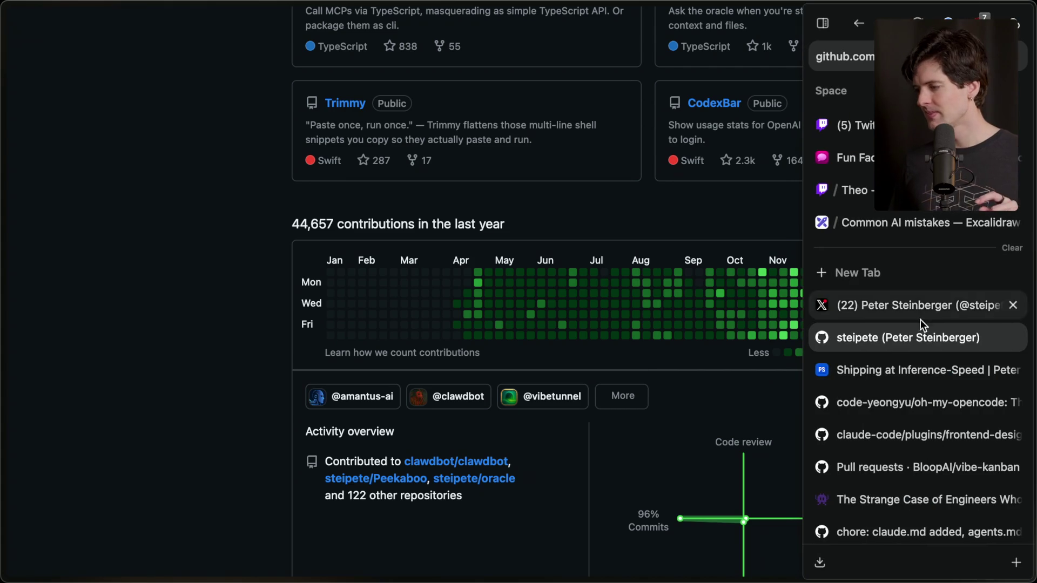
left_click(891, 370)
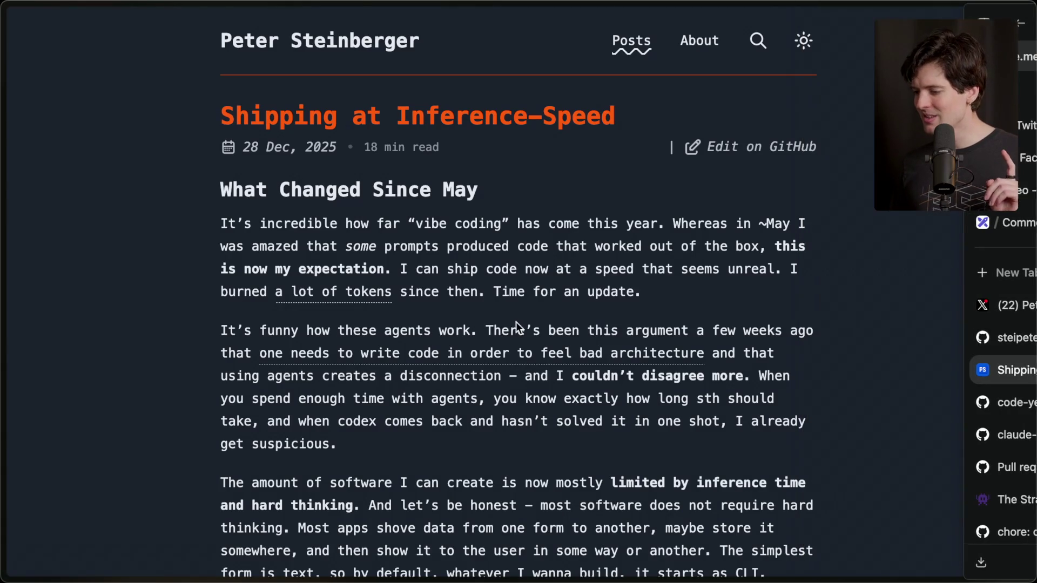
scroll(444, 439, "down", 10)
scroll(444, 439, "down", 13)
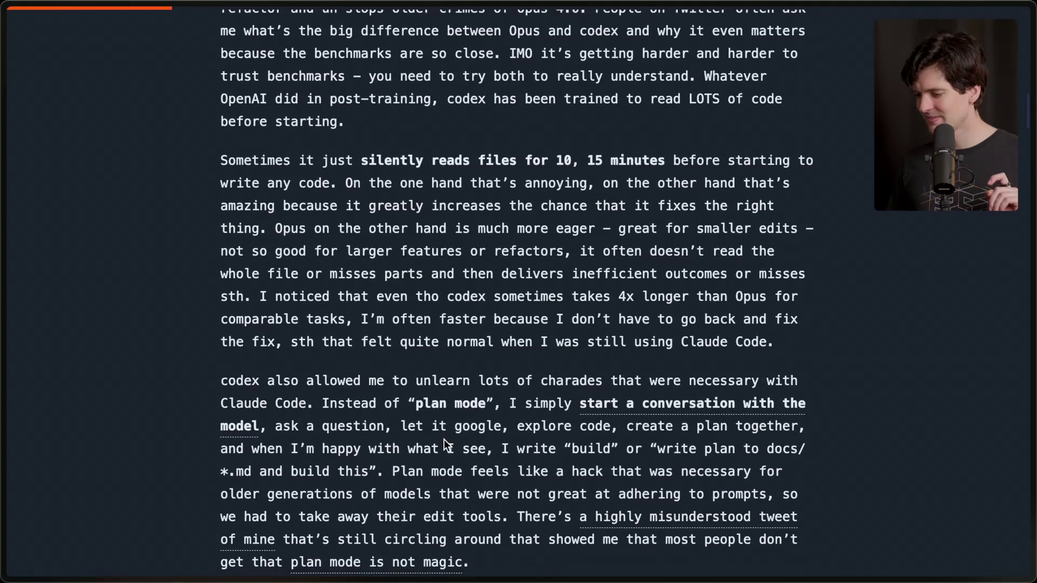
scroll(444, 439, "down", 7)
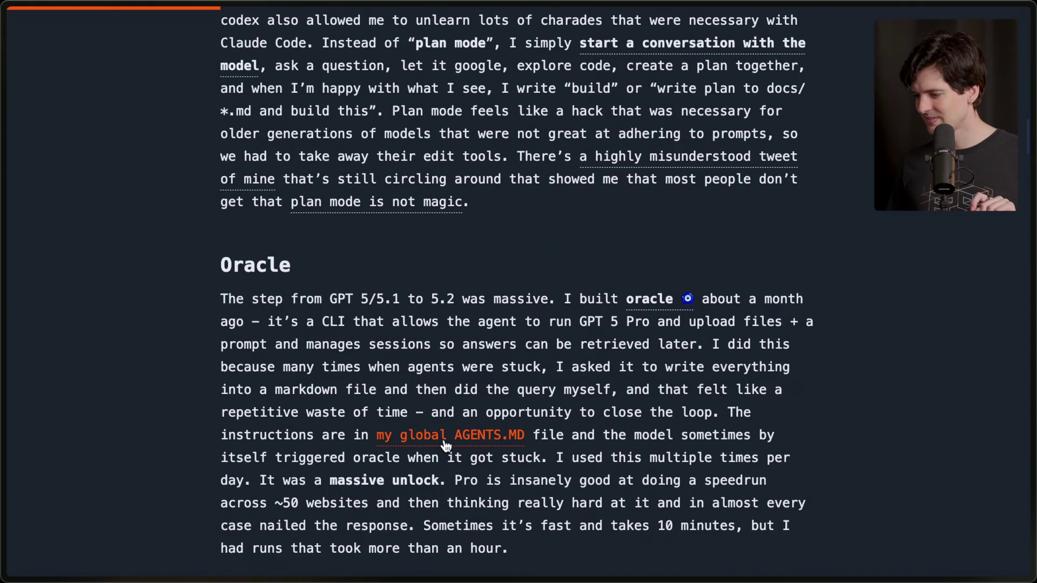
scroll(444, 445, "down", 9)
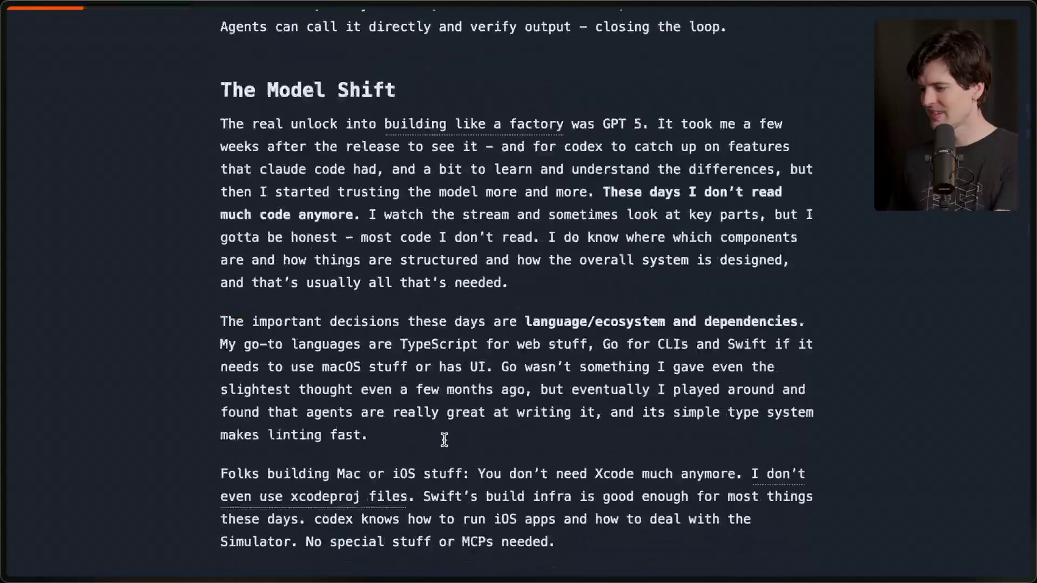
left_click(317, 41, "super")
From the steipete.me homepage, open 'Just Talk To It' and 'My Current AI Dev Workflow' in background tabs
left_click(902, 403)
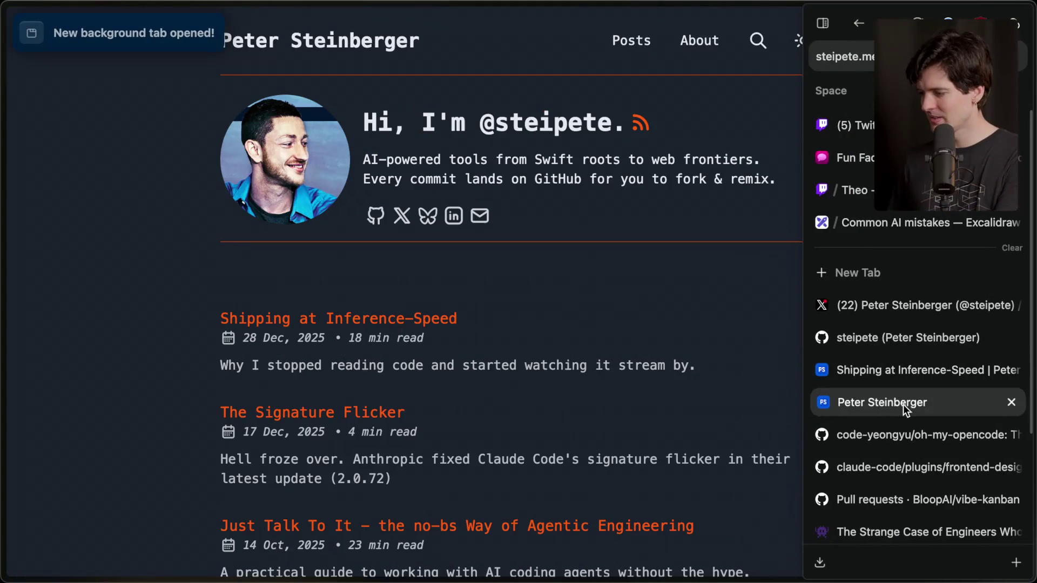
scroll(377, 416, "down", 4)
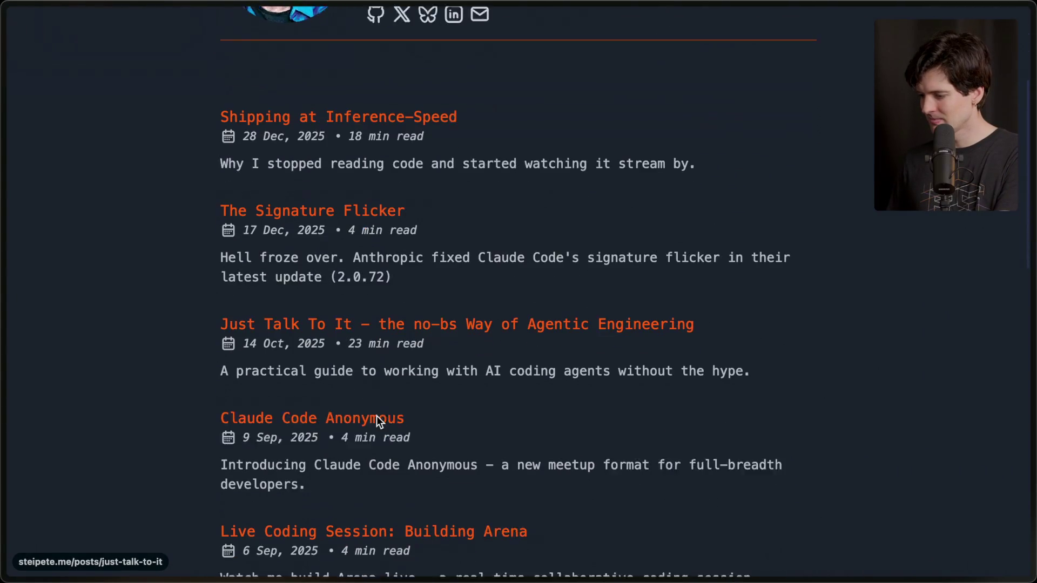
scroll(377, 416, "down", 3)
scroll(379, 379, "down", 2)
scroll(379, 379, "up", 2)
middle_click(416, 208)
scroll(435, 347, "down", 4)
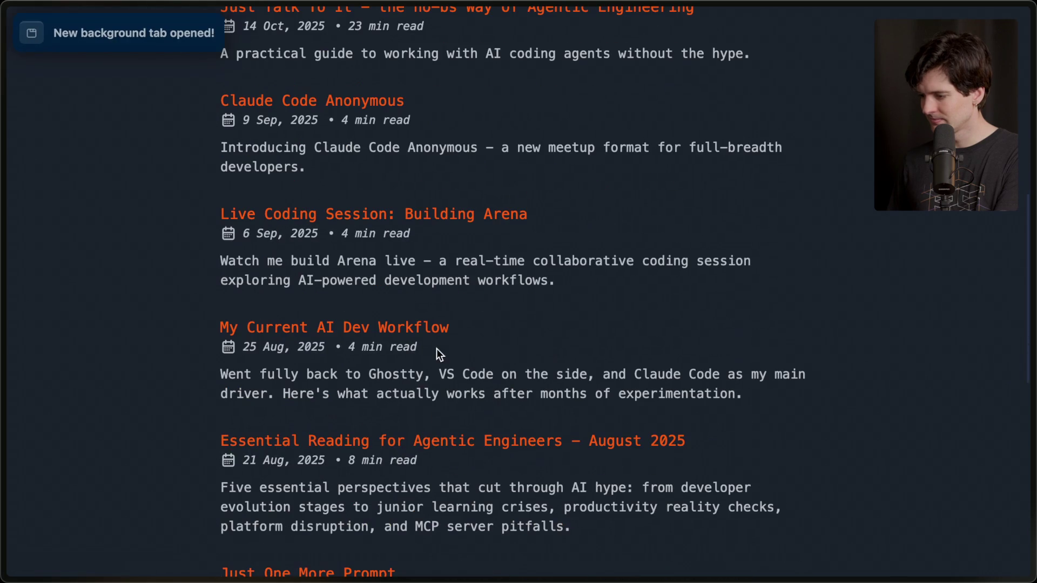
middle_click(406, 330)
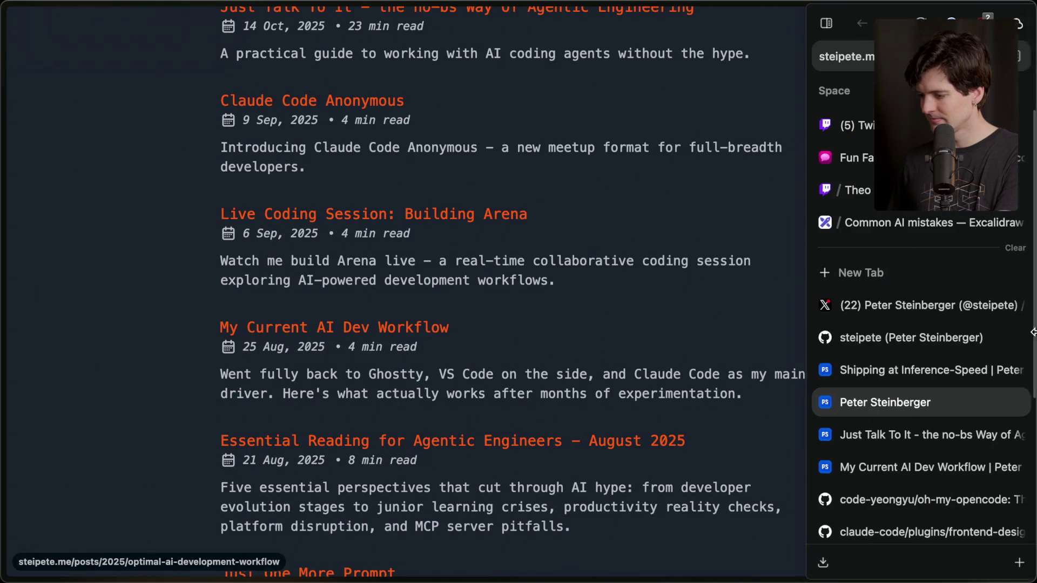
Read the Just Talk To It post and highlight the line about moving to Codex CLI
left_click(913, 437)
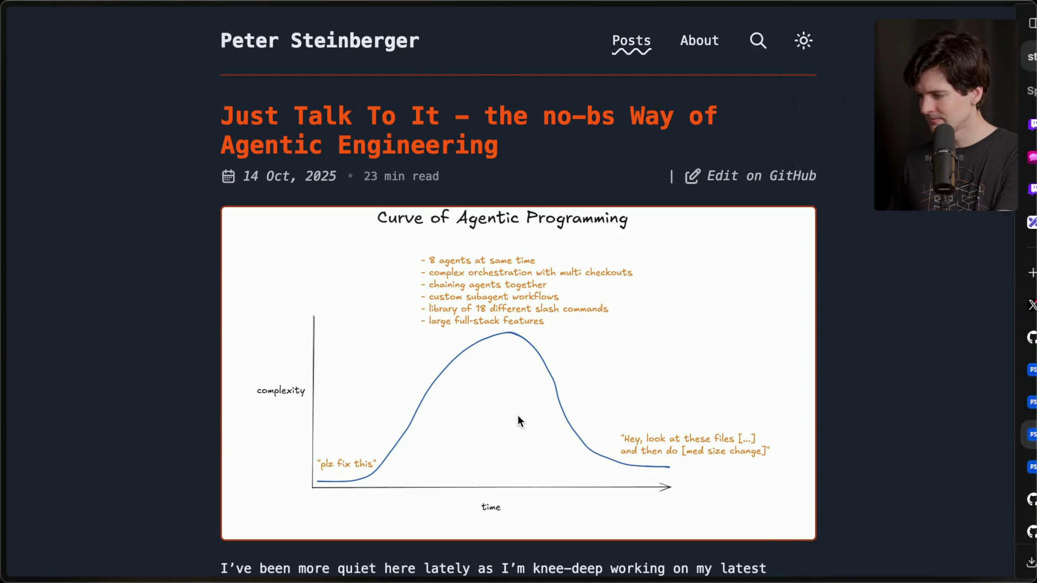
scroll(517, 421, "down", 7)
scroll(518, 415, "up", 3)
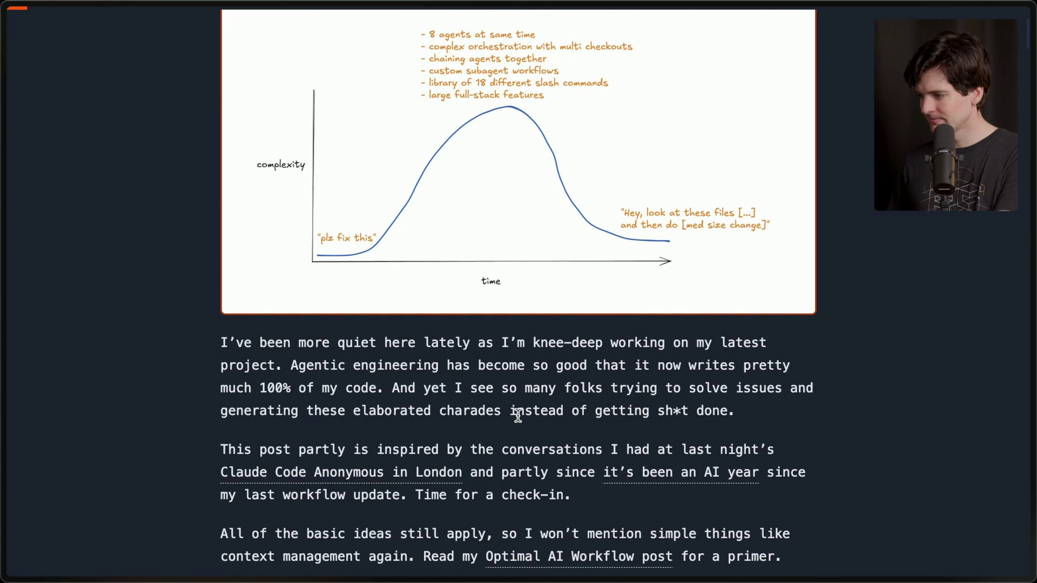
scroll(517, 415, "down", 10)
scroll(517, 414, "down", 7)
scroll(518, 415, "up", 6)
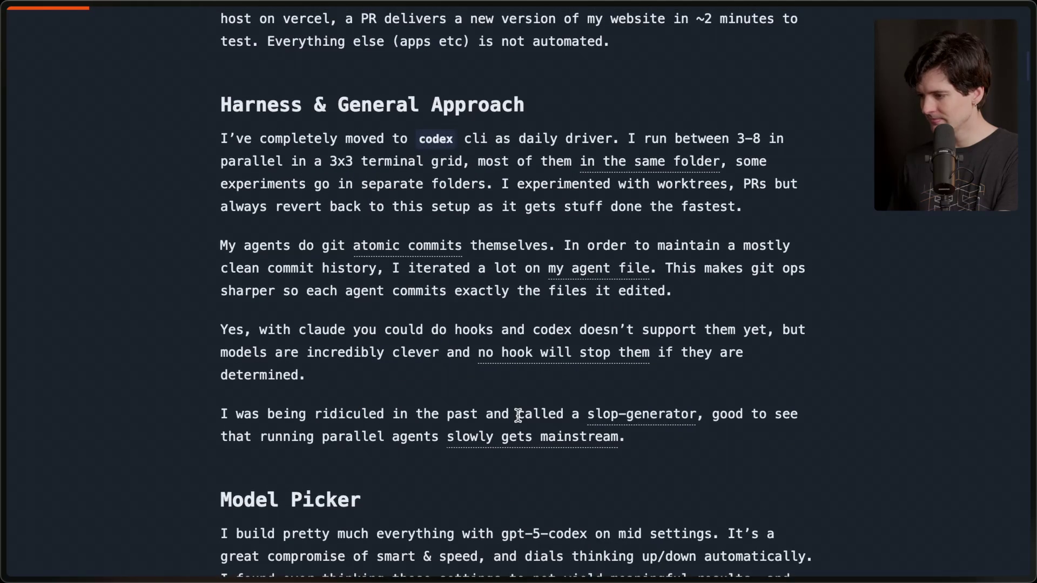
scroll(518, 415, "up", 1)
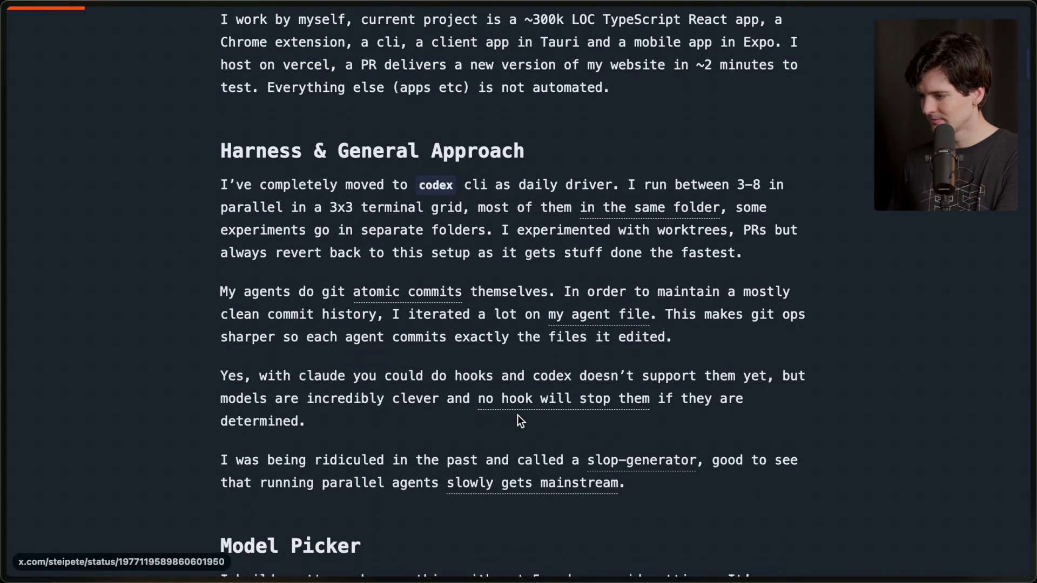
scroll(517, 414, "down", 1)
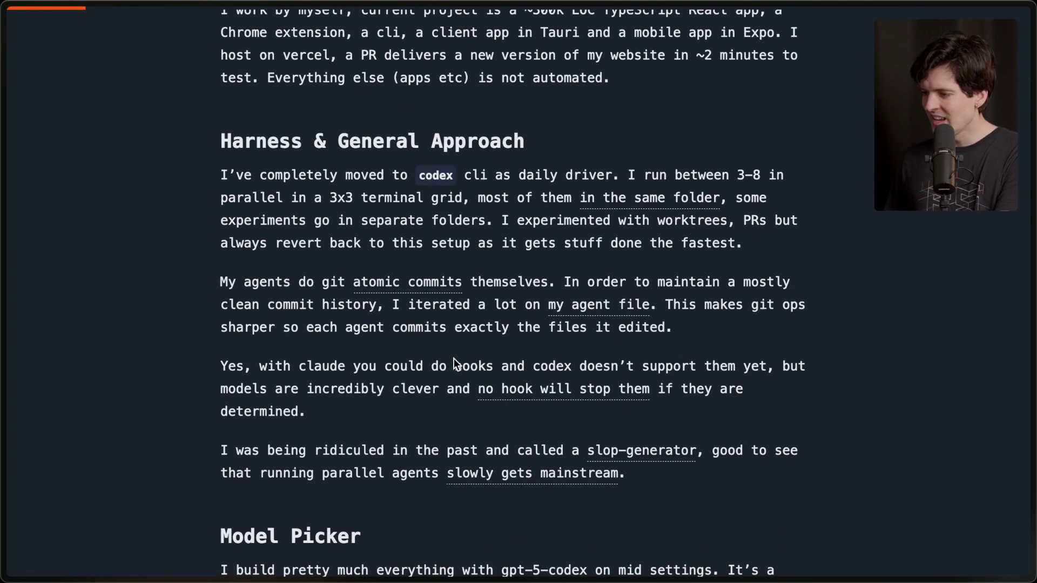
left_click_drag(209, 174, 811, 165)
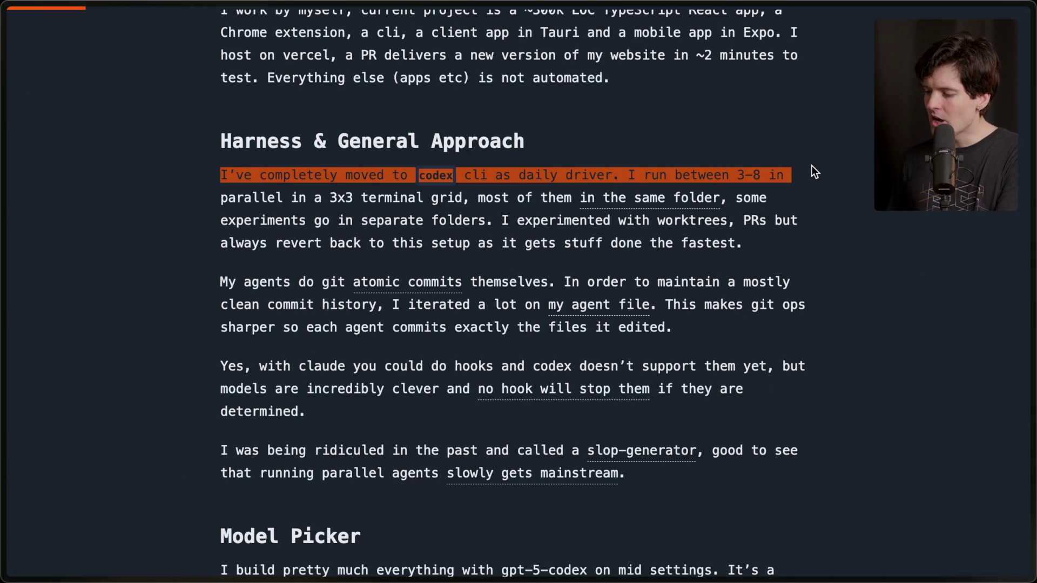
left_click(766, 312)
Search the post for 'config', then for 'search', and close the find bar
scroll(765, 312, "down", 20)
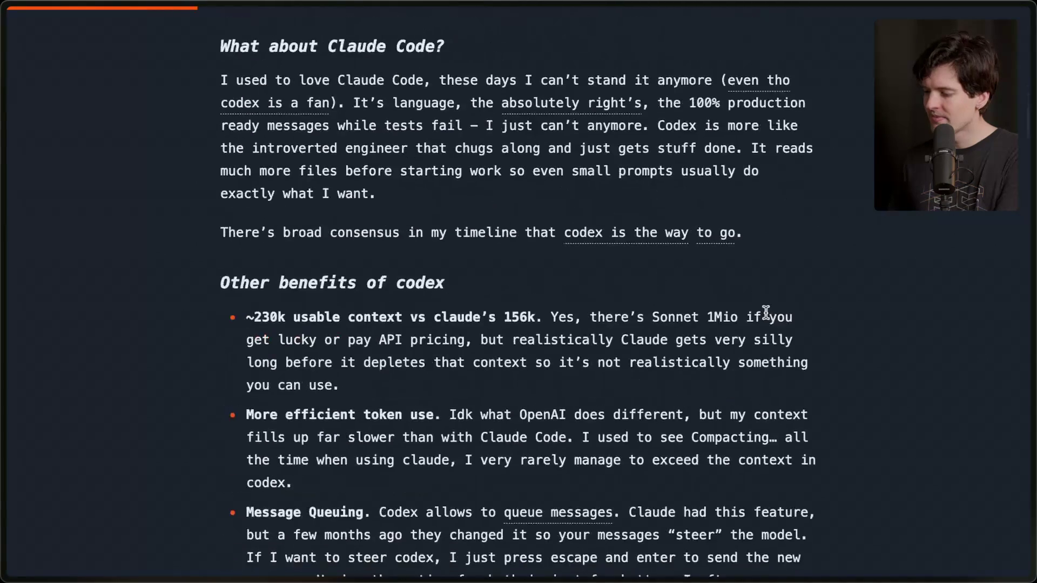
scroll(766, 313, "down", 20)
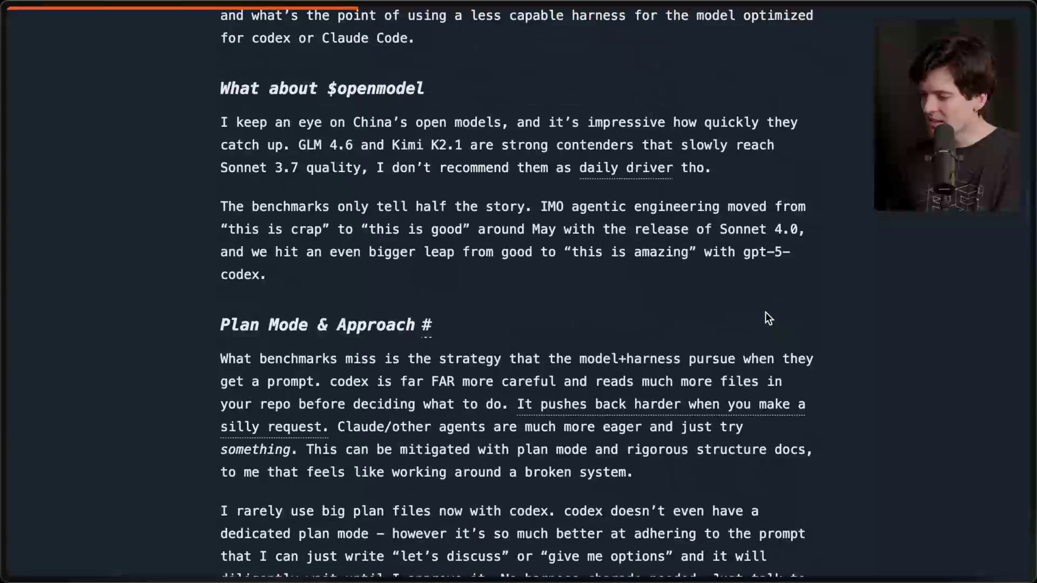
scroll(766, 312, "down", 15)
key("ctrl+f")
type("config")
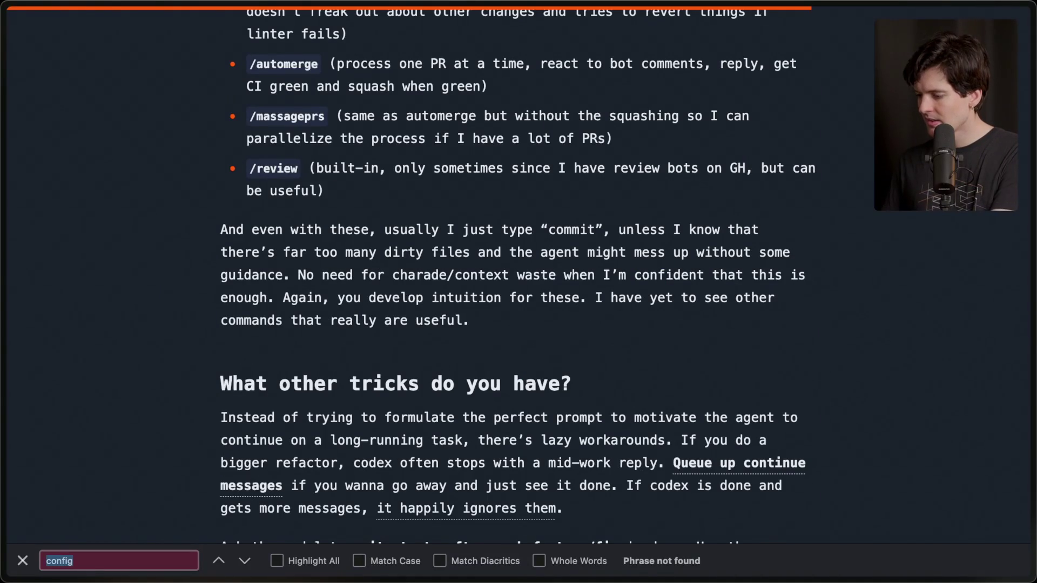
key("BackSpace")
key("BackSpace")
key("BackSpace")
type("search")
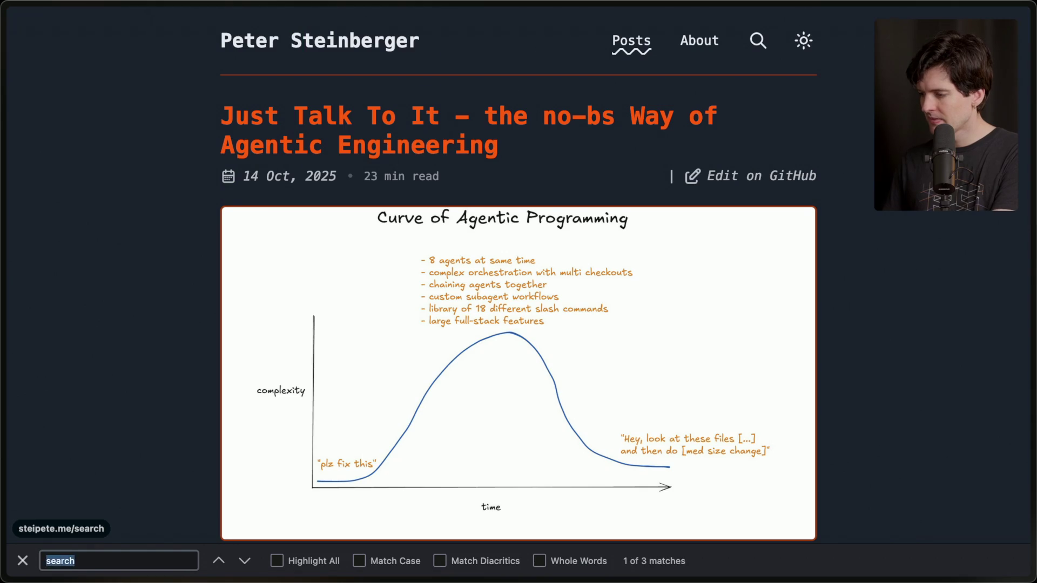
key("Escape")
mouse_move(1033, 216)
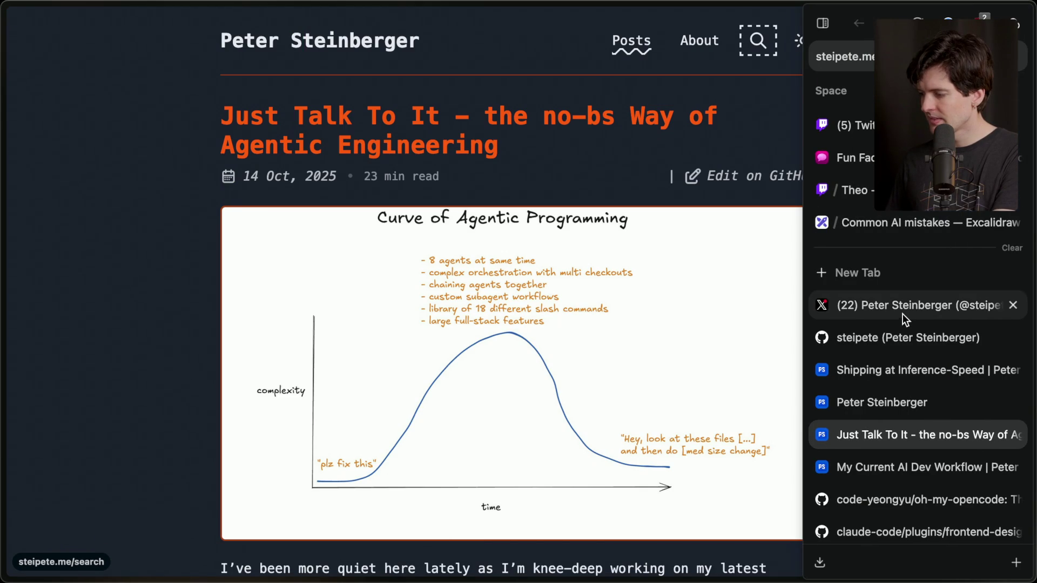
Find 'config' in the Shipping at Inference-Speed article to reach its My Config section
left_click(889, 375)
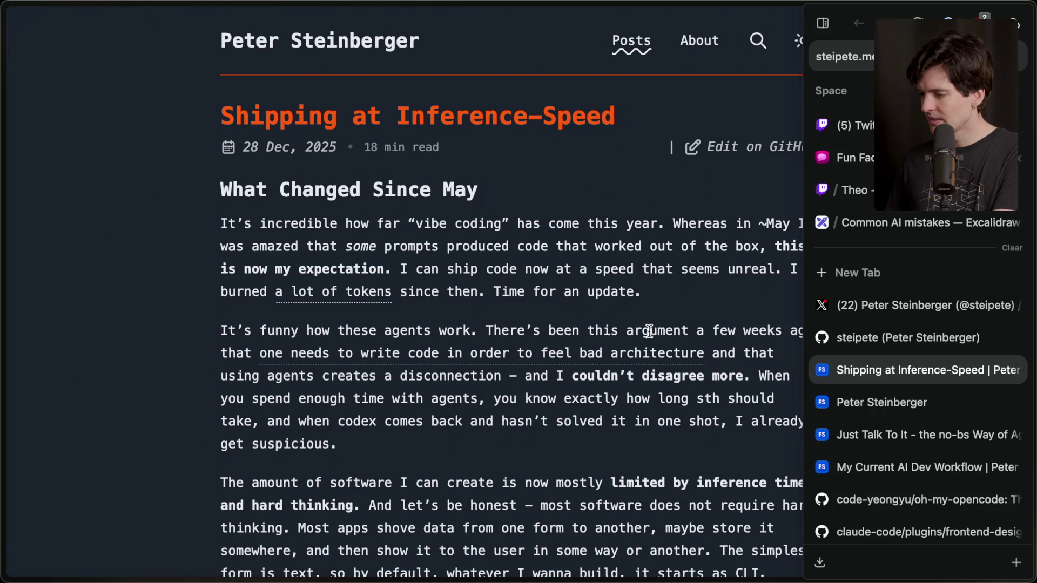
key("ctrl+f")
type("config")
key("Escape")
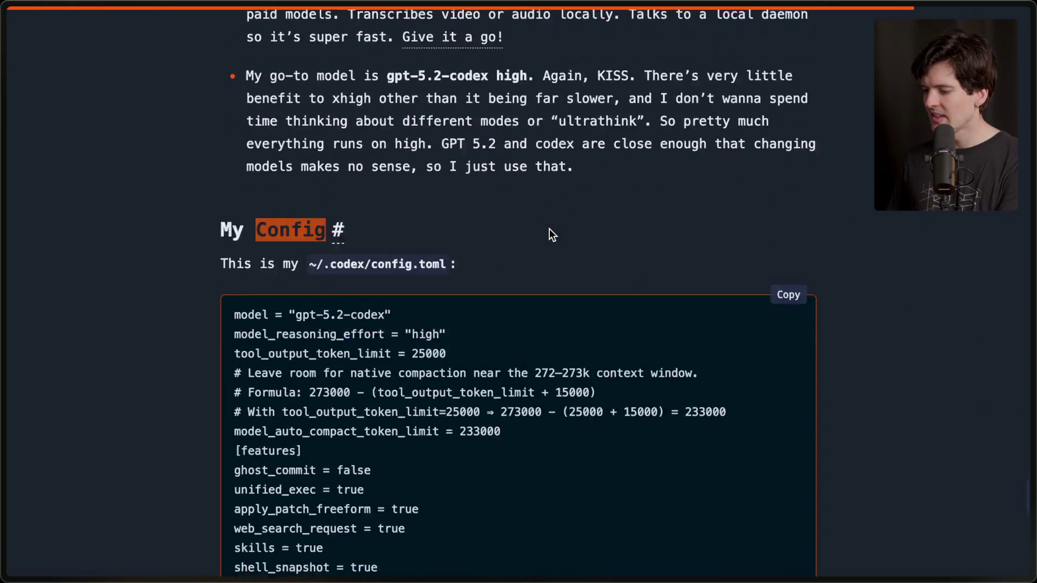
scroll(549, 228, "down", 3)
left_click(442, 400)
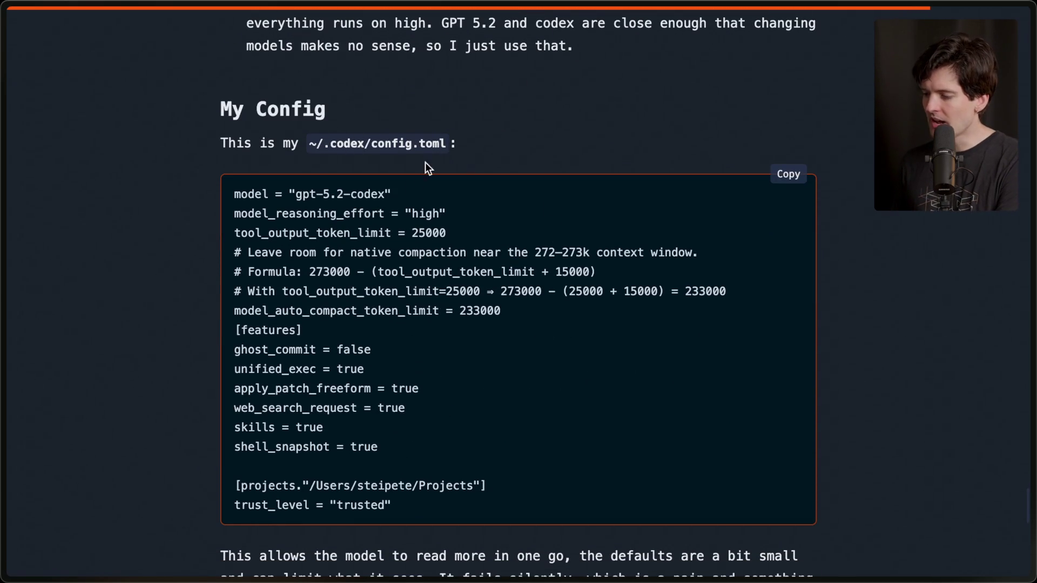
Highlight the model, model_reasoning_effort, tool_output_token_limit and model_auto_compact_token_limit config lines
triple_click(406, 191)
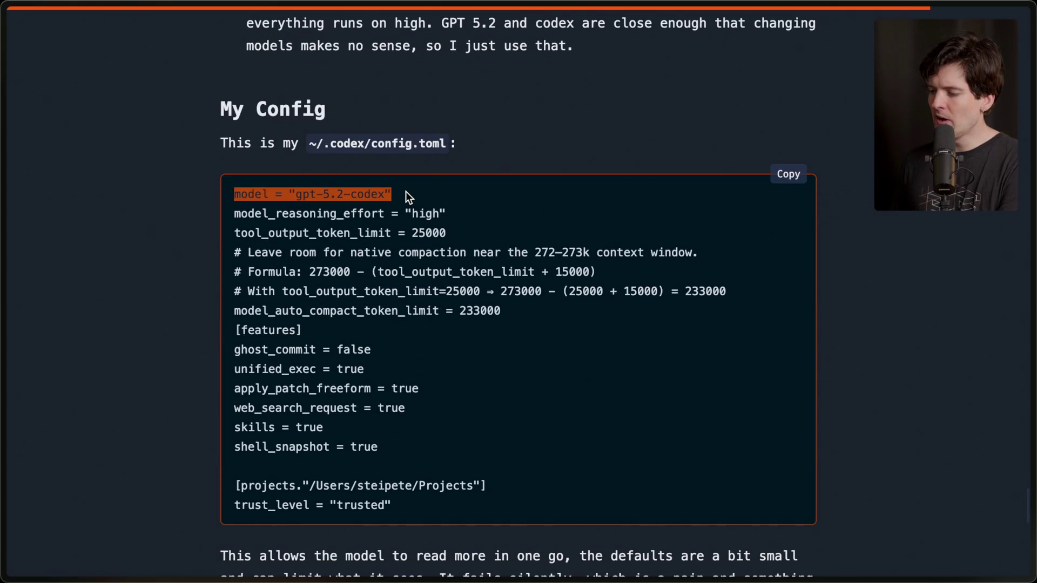
triple_click(464, 212)
triple_click(461, 228)
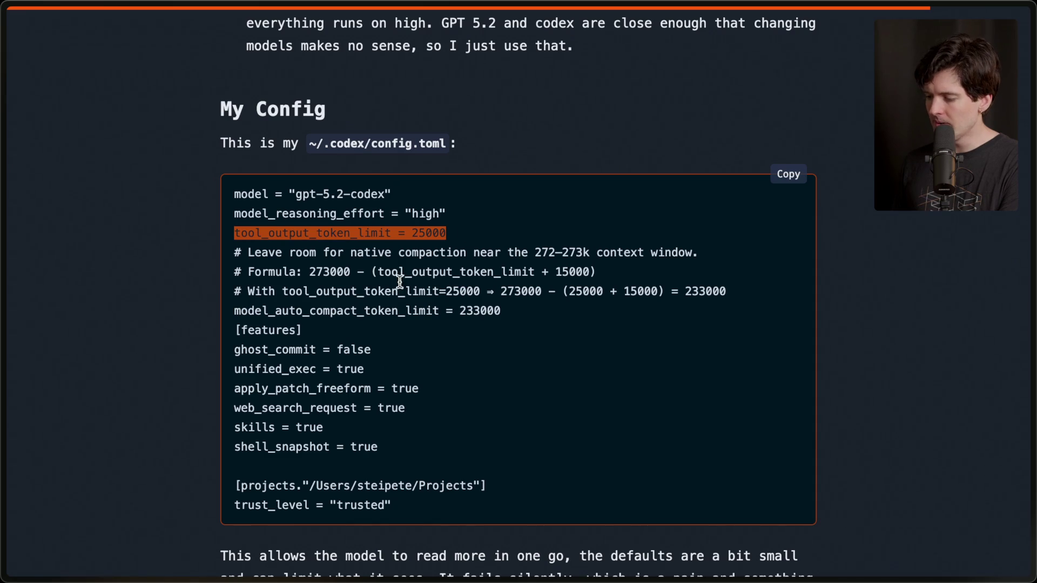
left_click_drag(230, 310, 527, 309)
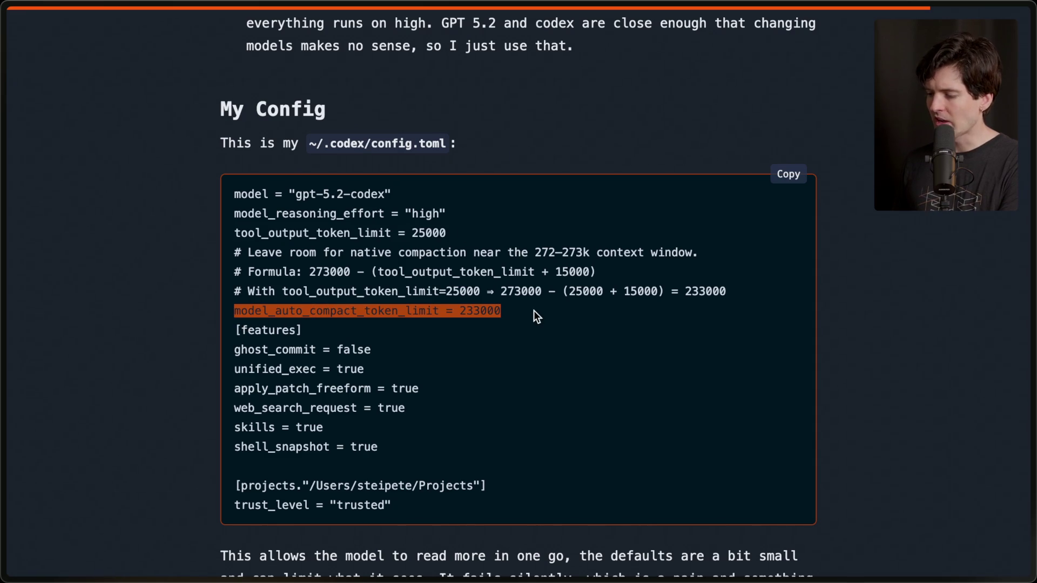
left_click_drag(236, 329, 374, 332)
Highlight the ghost_commit, unified_exec, apply_patch_freeform, skills and shell_snapshot feature lines
triple_click(381, 348)
triple_click(381, 363)
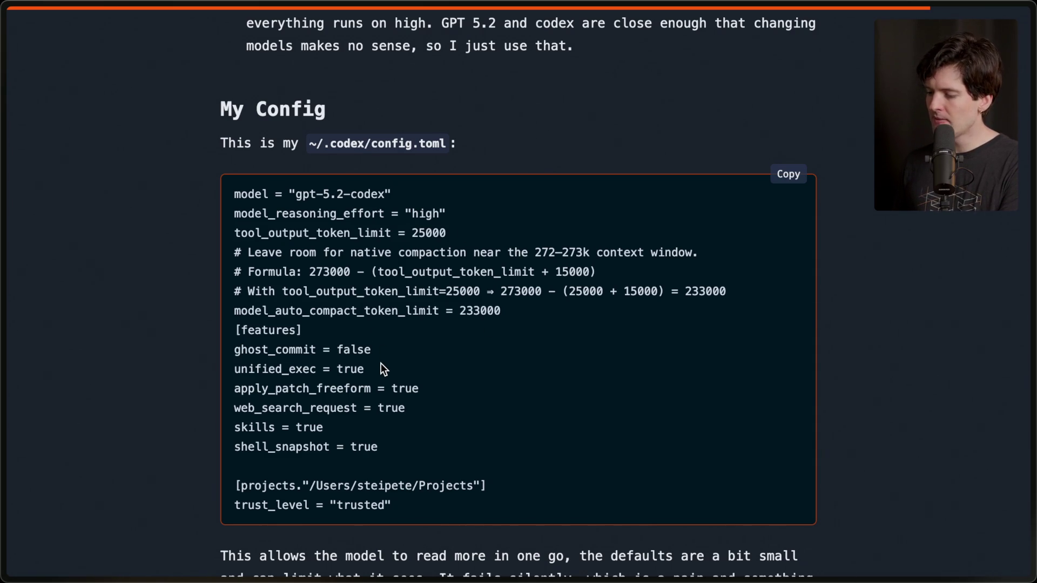
left_click(429, 391)
triple_click(430, 391)
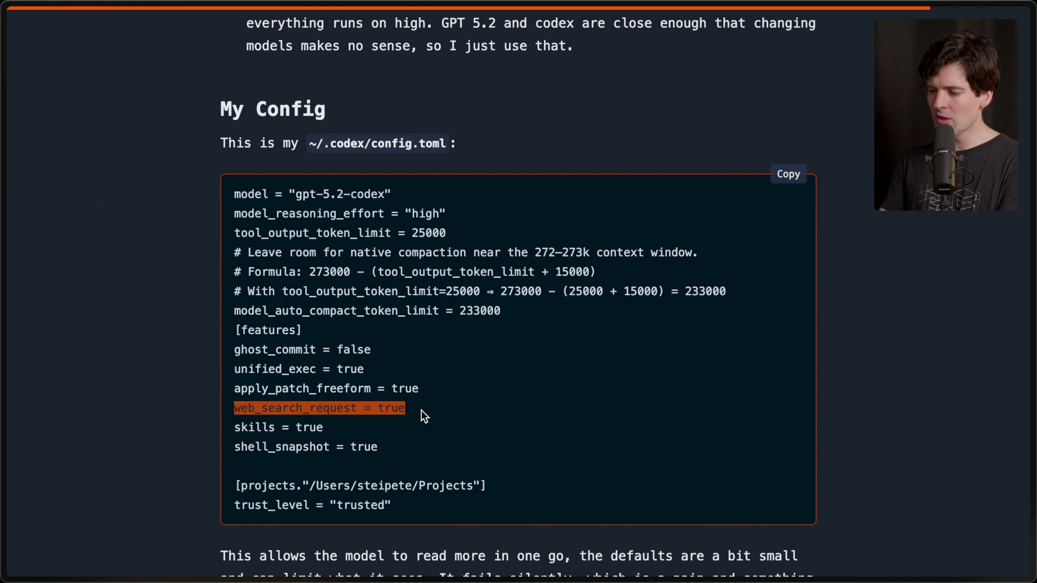
triple_click(328, 426)
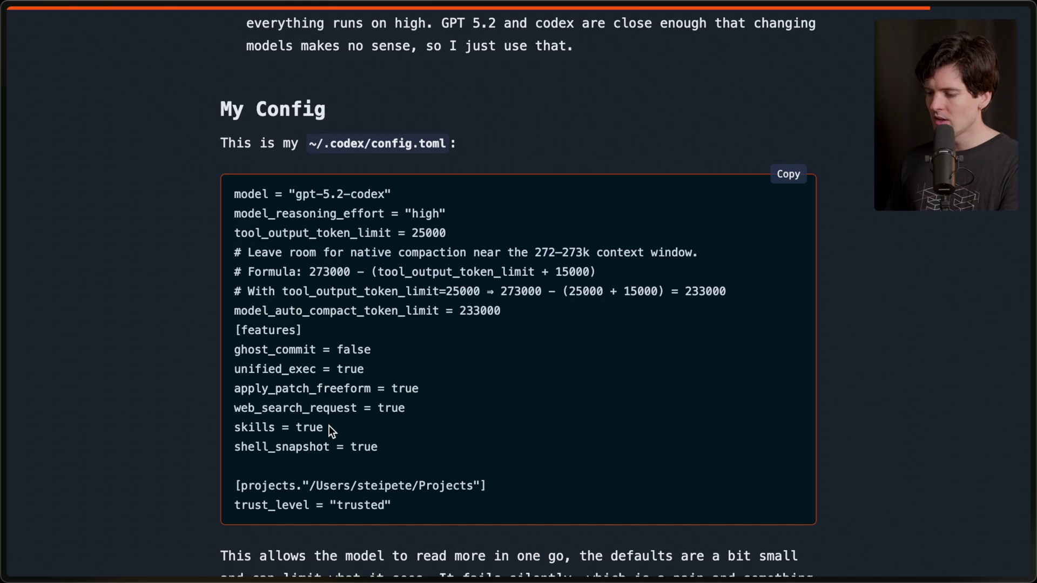
triple_click(314, 440)
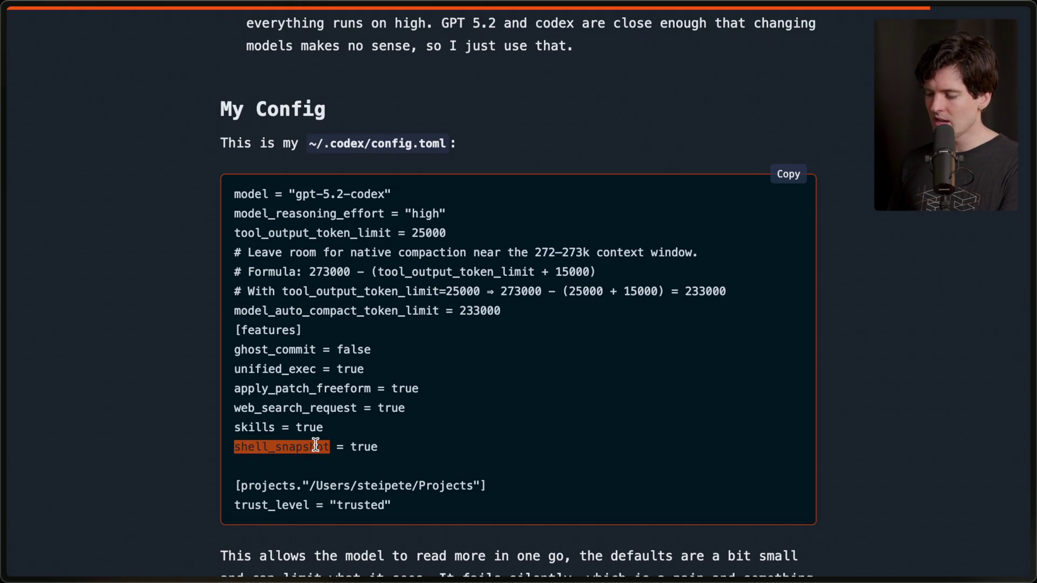
left_click(432, 440)
scroll(432, 440, "down", 4)
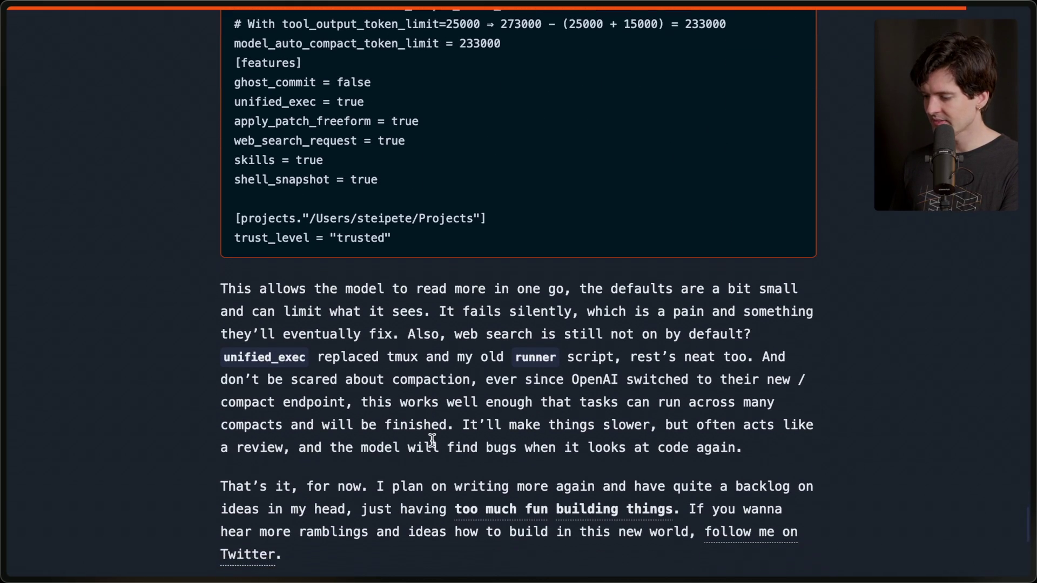
scroll(432, 439, "up", 4)
scroll(432, 440, "down", 4)
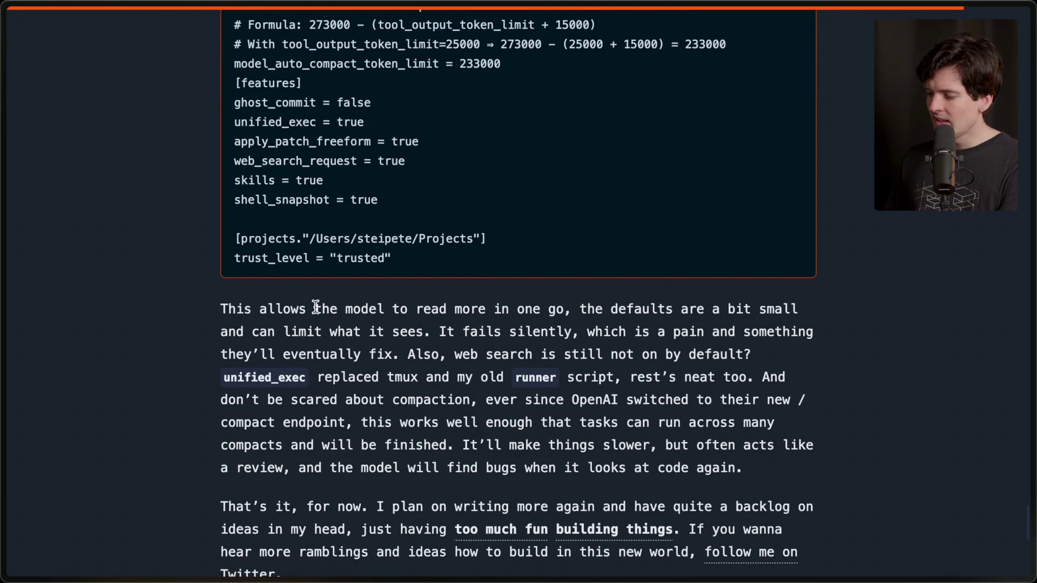
left_click_drag(220, 307, 426, 334)
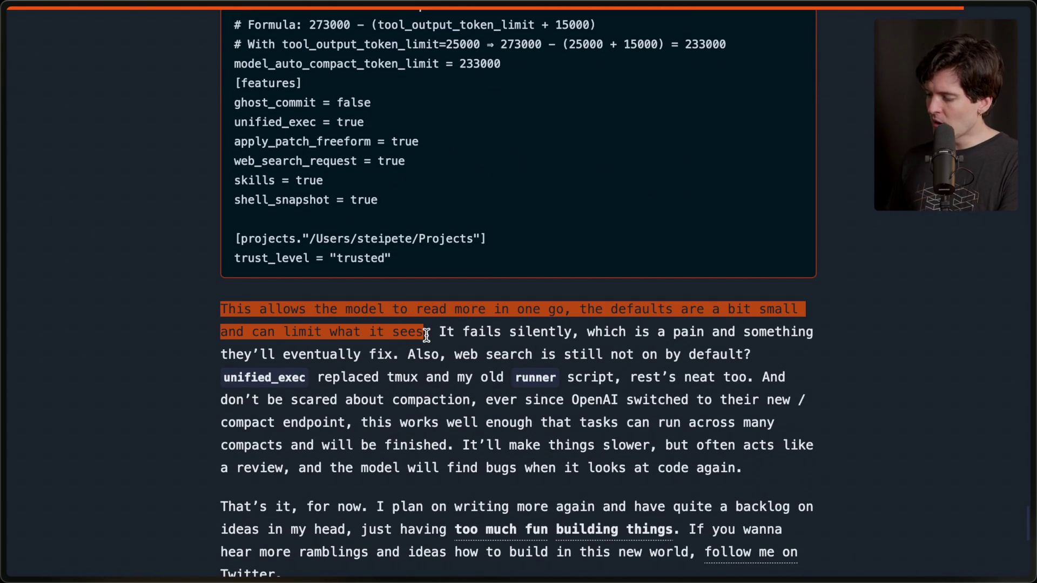
left_click(425, 335)
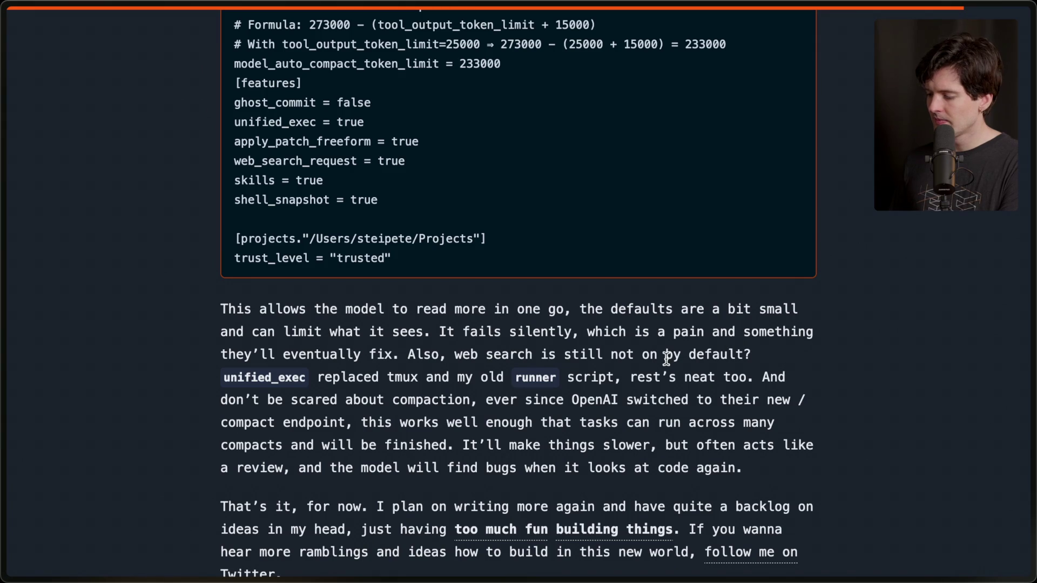
left_click_drag(216, 377, 613, 378)
left_click(613, 377)
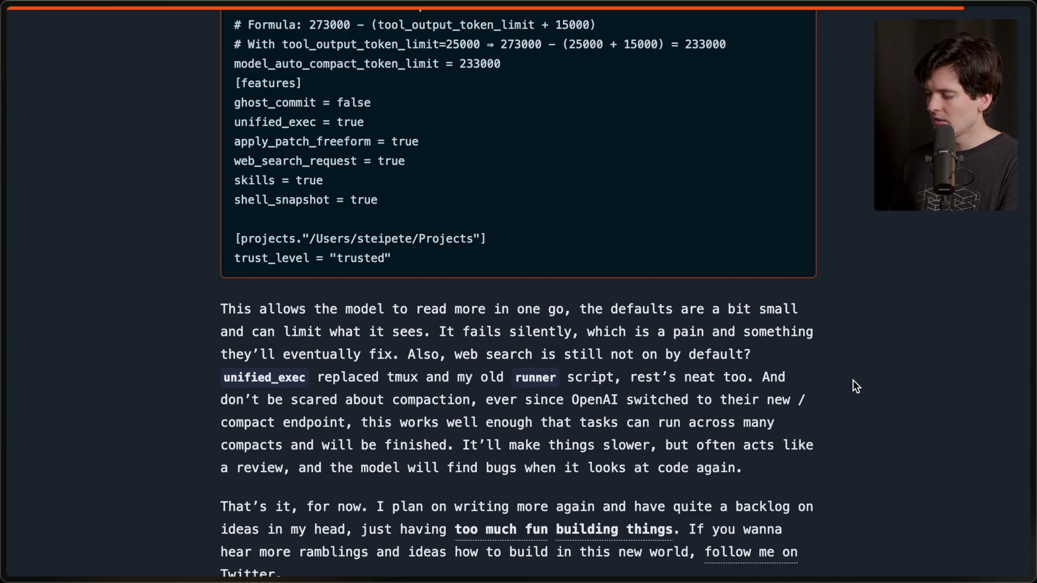
scroll(772, 395, "up", 4)
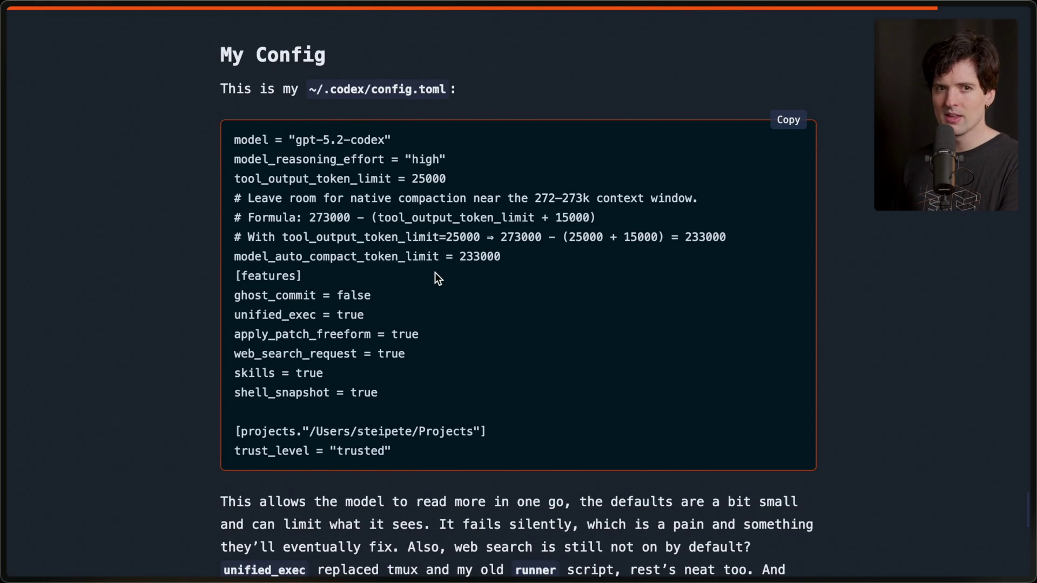
scroll(436, 272, "up", 20)
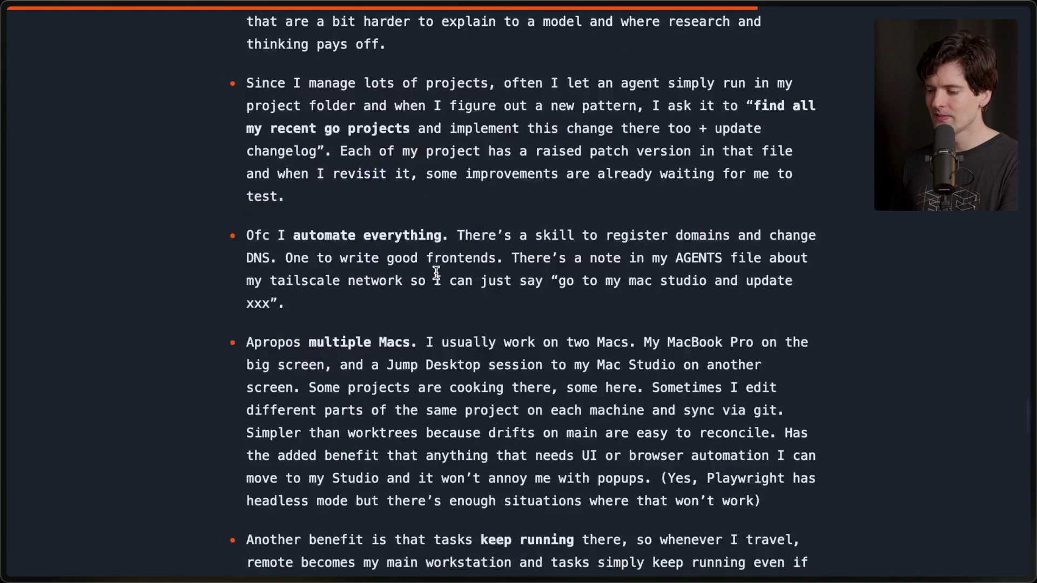
In the Just Talk To It post, highlight the title, then scroll to the Curve of Agentic Programming chart
mouse_move(1028, 378)
left_click(874, 435)
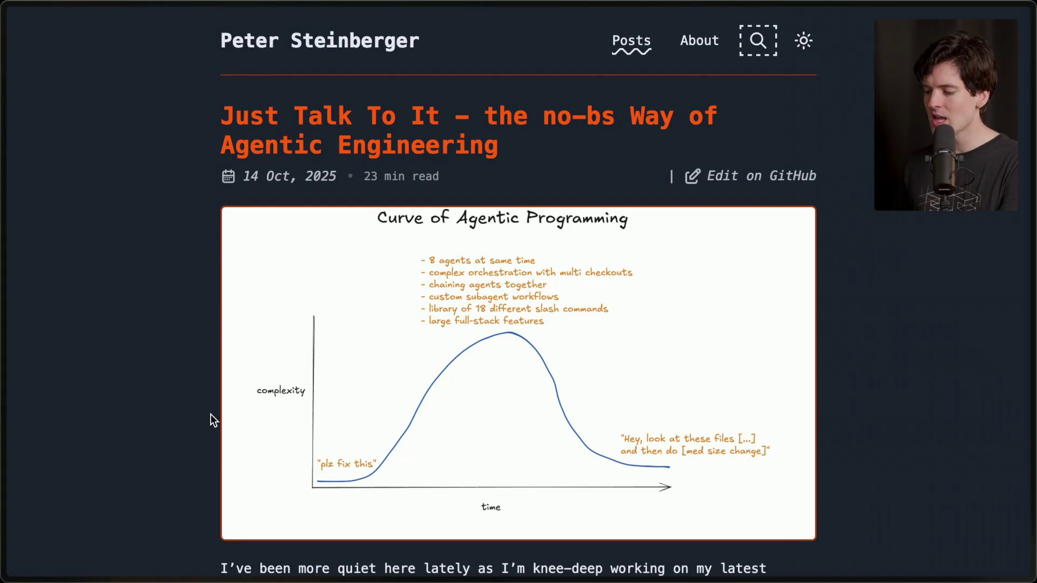
scroll(112, 426, "down", 3)
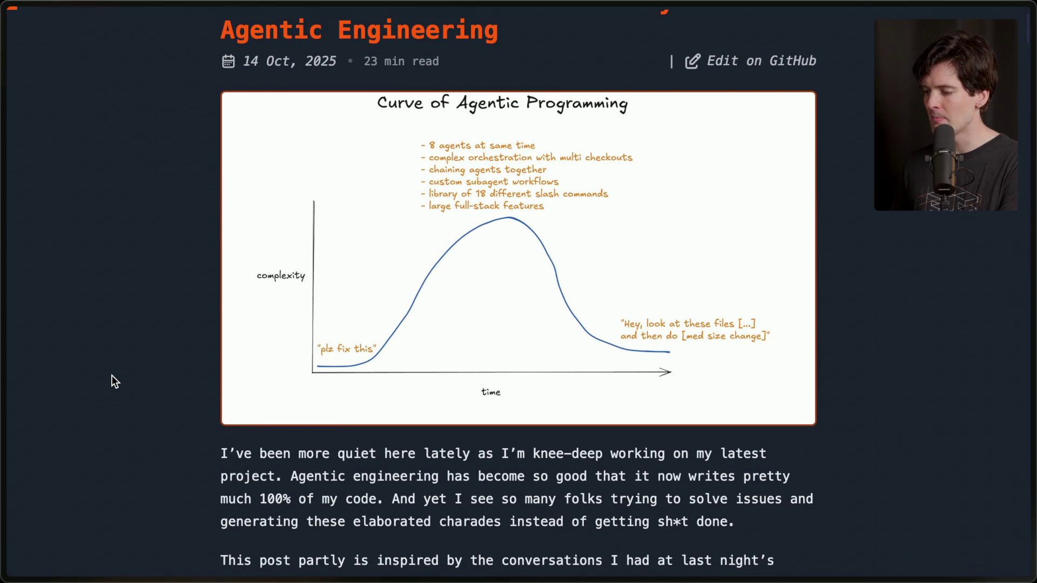
scroll(360, 282, "up", 1)
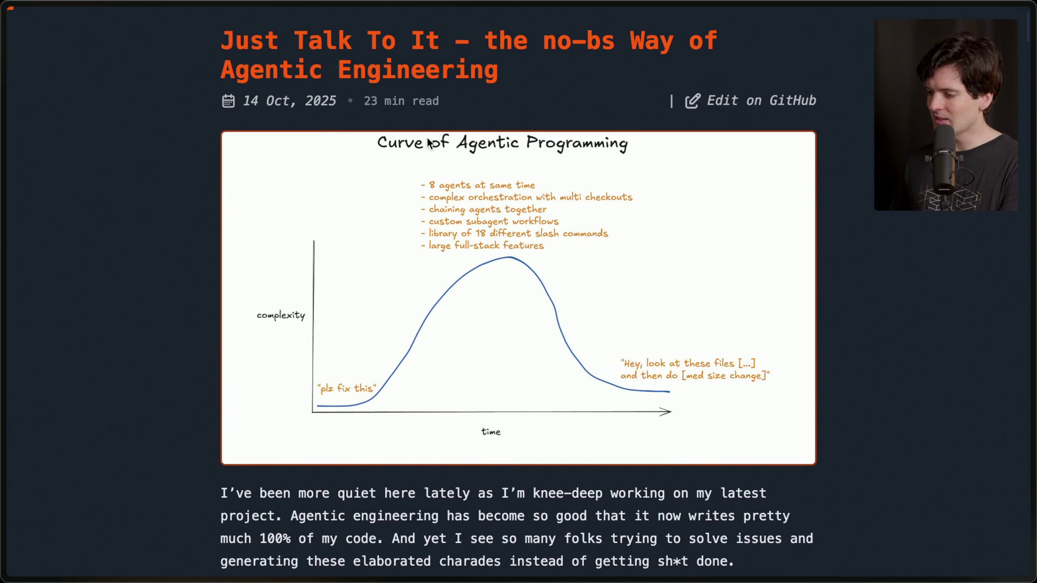
left_click_drag(200, 39, 450, 47)
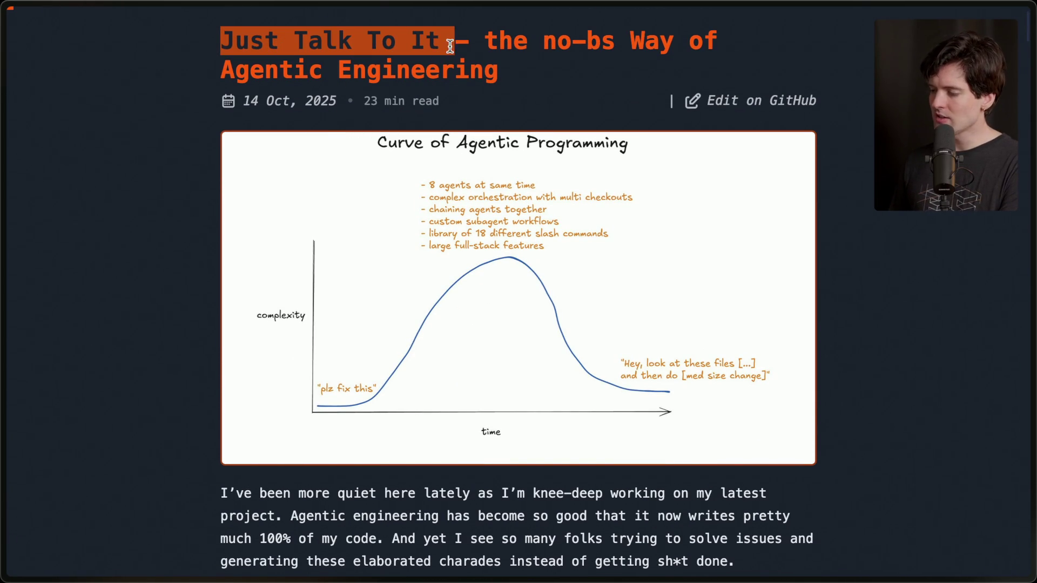
left_click(588, 191)
scroll(588, 191, "up", 3)
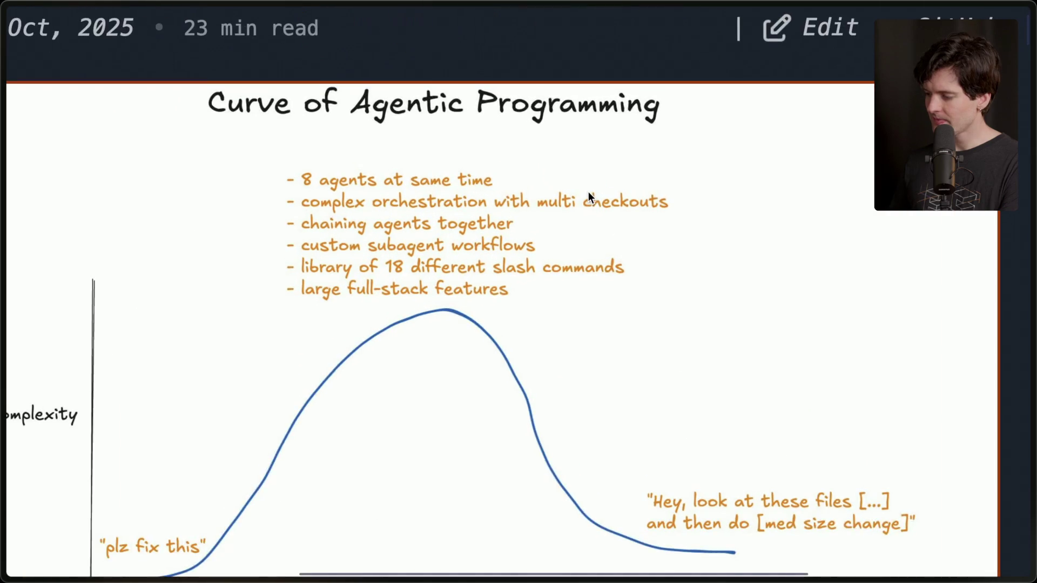
scroll(588, 191, "left", 2)
scroll(588, 191, "down", 3)
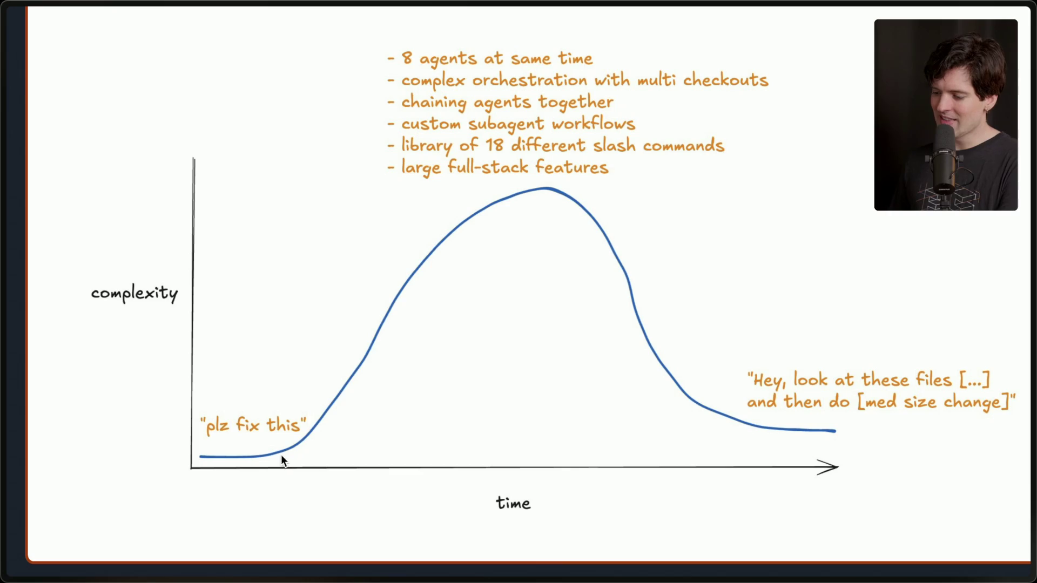
scroll(463, 230, "up", 1)
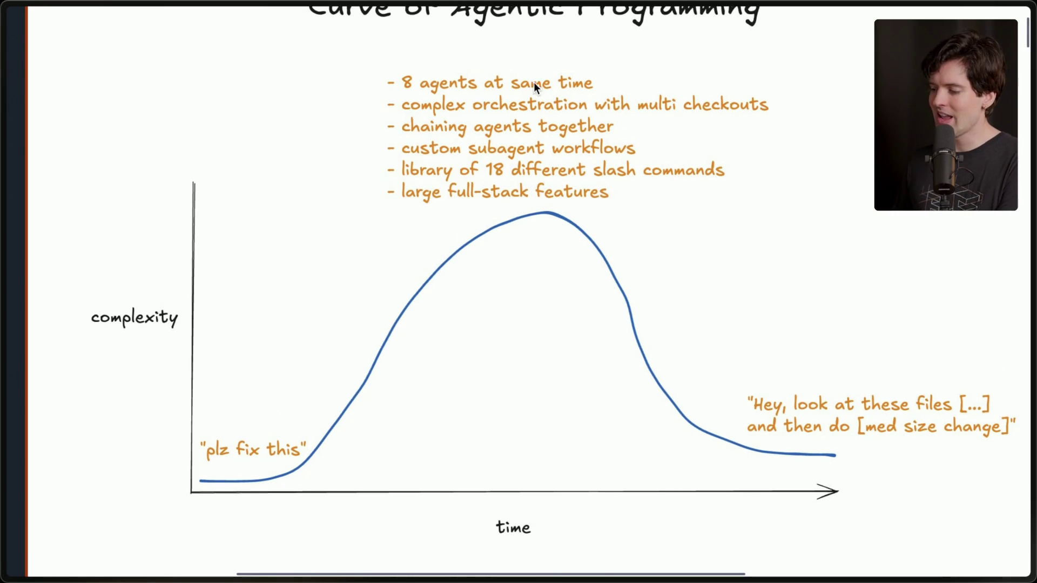